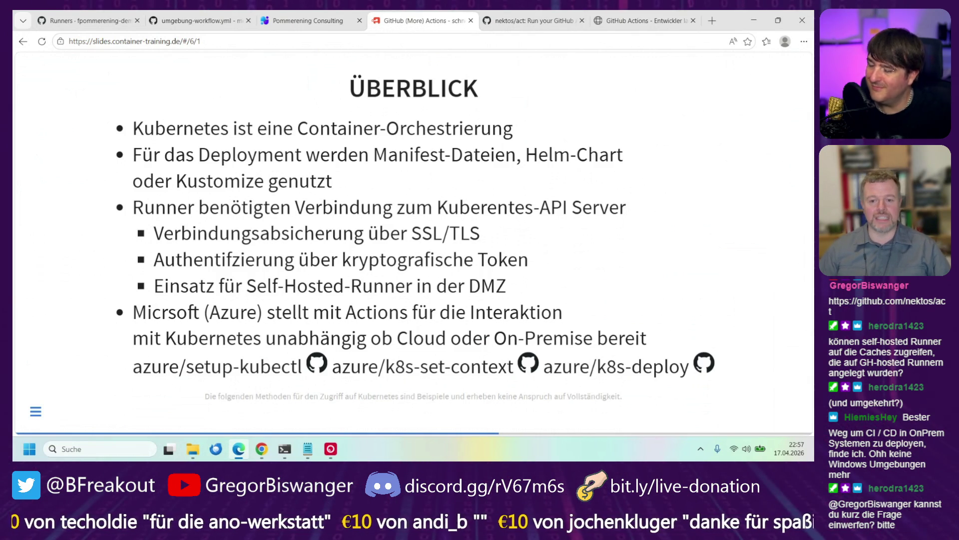
# Advance to the Via KubeConfig slide with its secrets.KUBECONFIG deploy workflow example
pyautogui.press('Down')
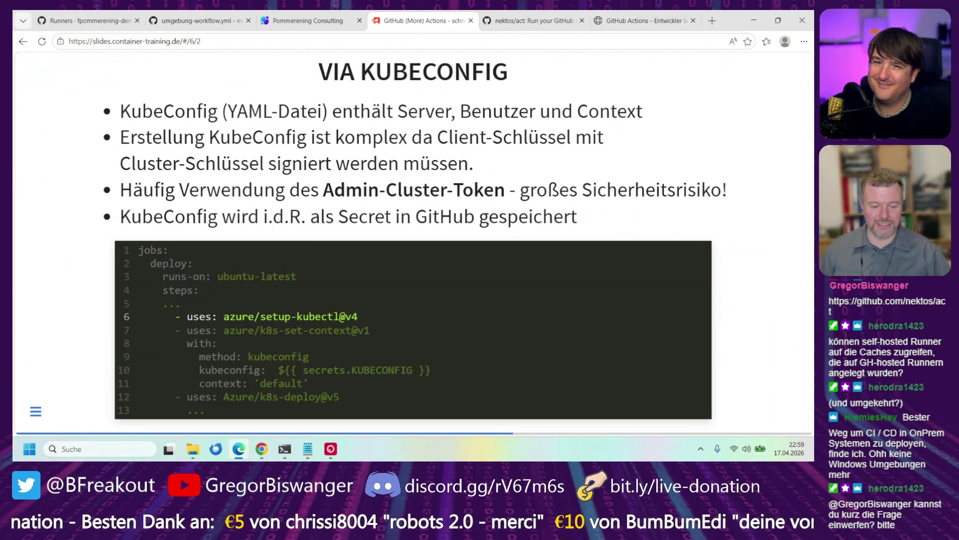
# Step through the k8s-set-context, method and kubeconfig secret highlights, then move to Via ServiceAccount
pyautogui.press('Right')
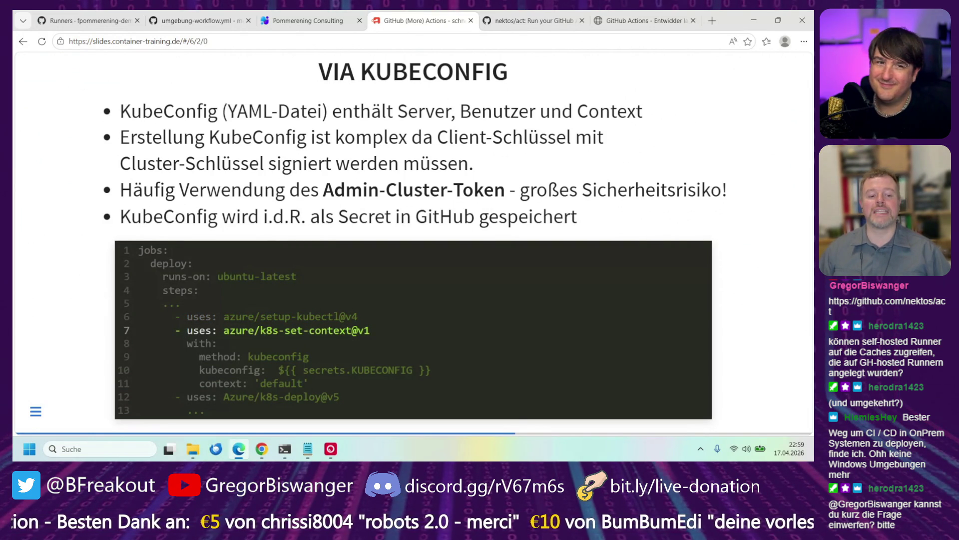
pyautogui.press('Right')
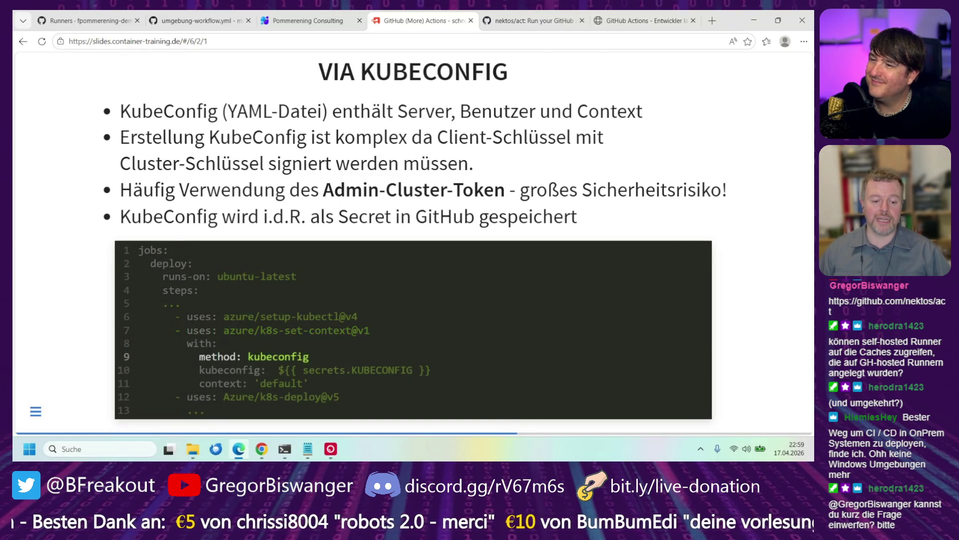
pyautogui.press('Right')
pyautogui.press('Right')
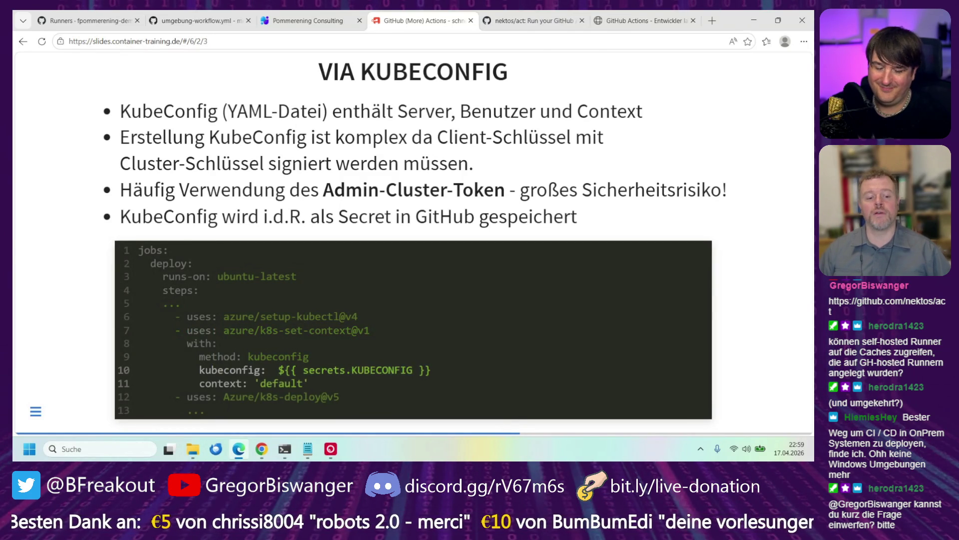
pyautogui.press('Right')
pyautogui.press('Right')
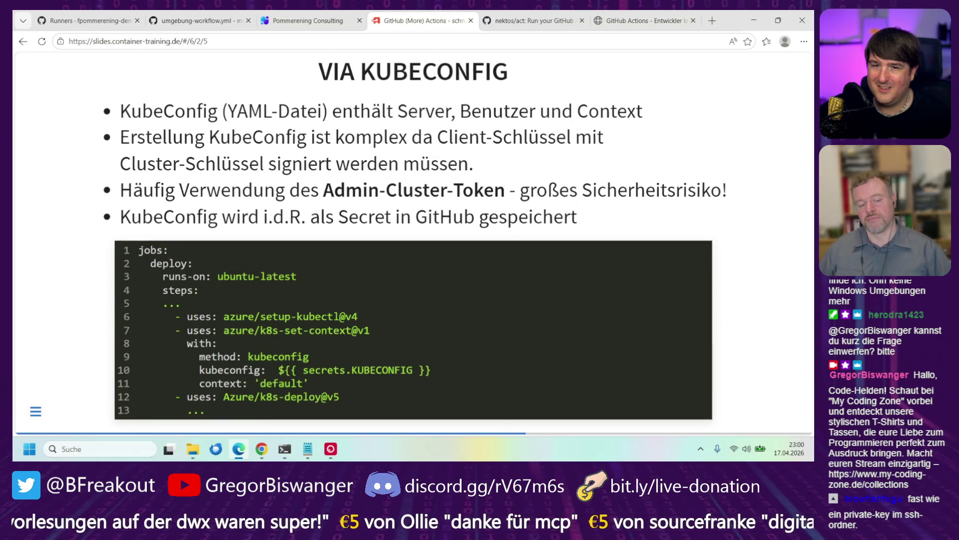
pyautogui.press('Right')
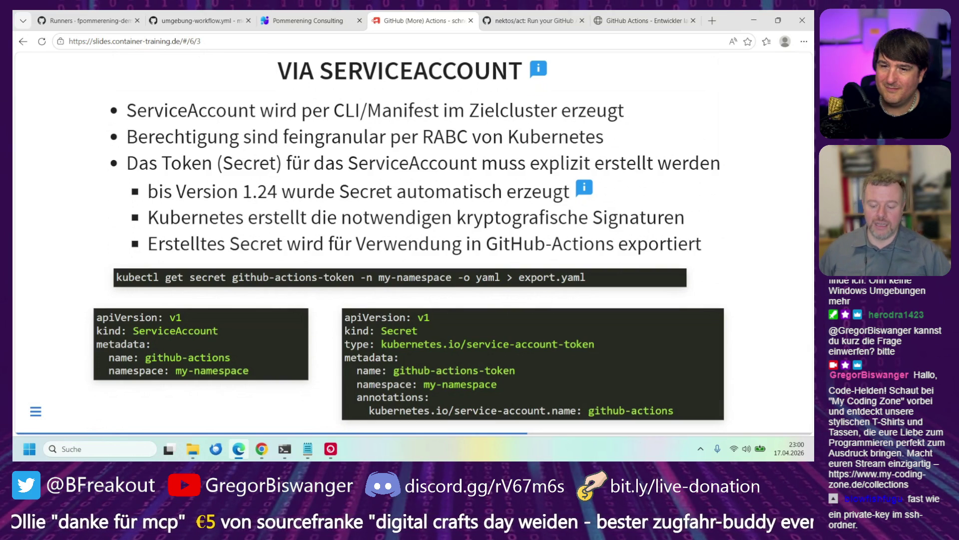
# Revisit the kubeconfig slide, return to Via ServiceAccount, and open export.yaml in Notepad
pyautogui.press('Left')
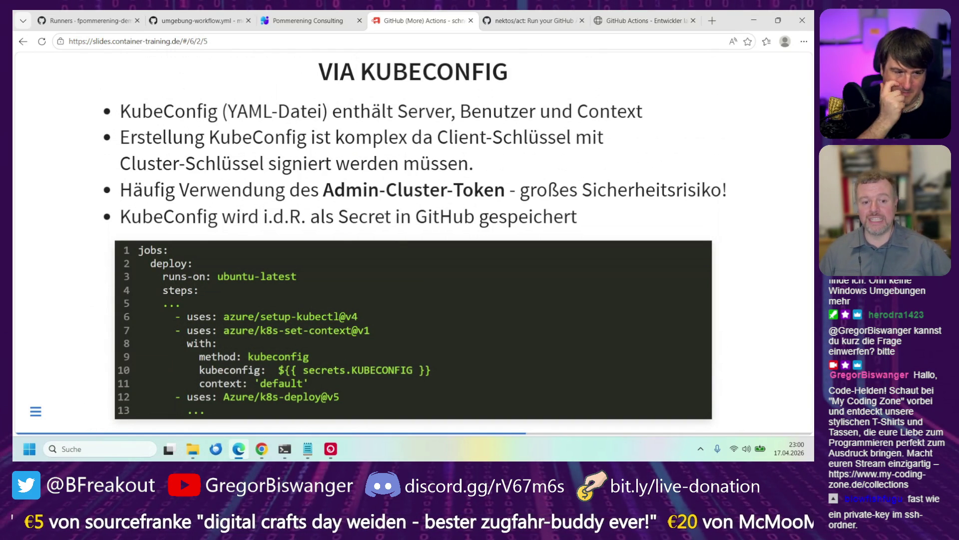
pyautogui.press('pagedown')
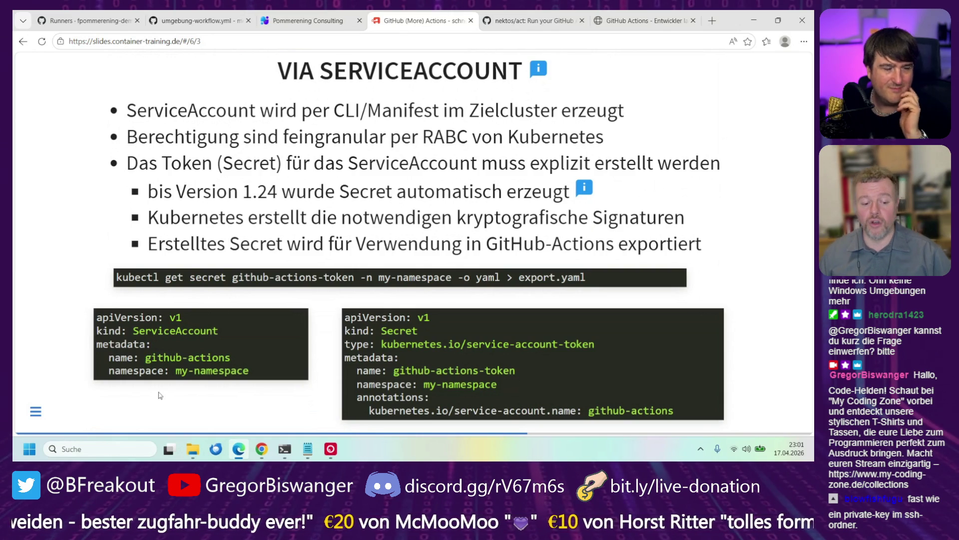
pyautogui.click(199, 451)
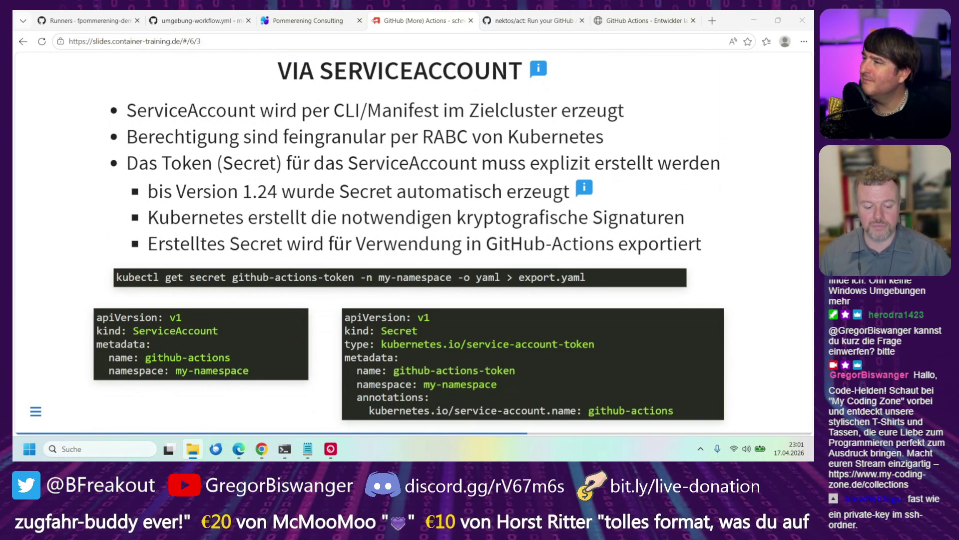
pyautogui.press('Return')
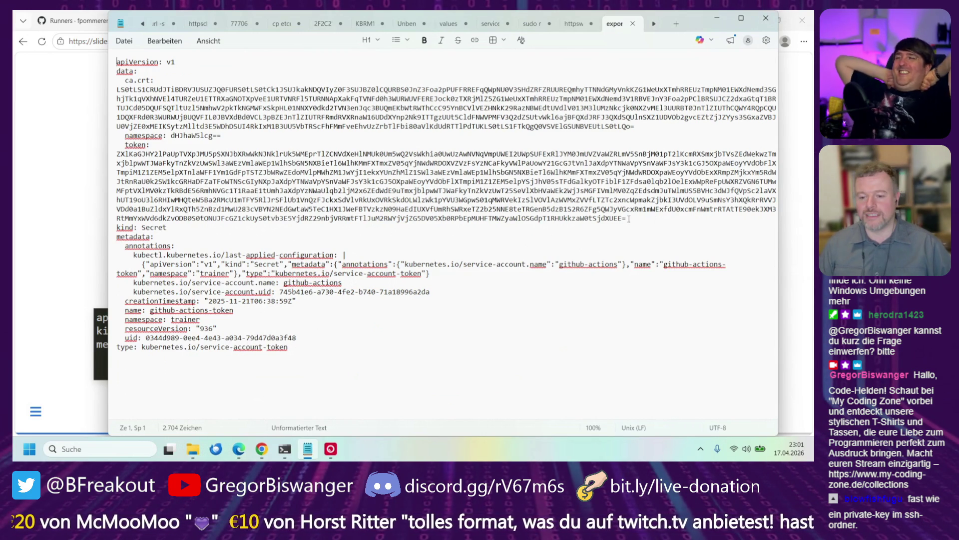
# Highlight the encoded token and the -token secret type in export.yaml, then minimize Notepad
pyautogui.moveTo(629, 218)
pyautogui.mouseDown()
pyautogui.moveTo(112, 209)
pyautogui.moveTo(113, 154)
pyautogui.mouseUp()
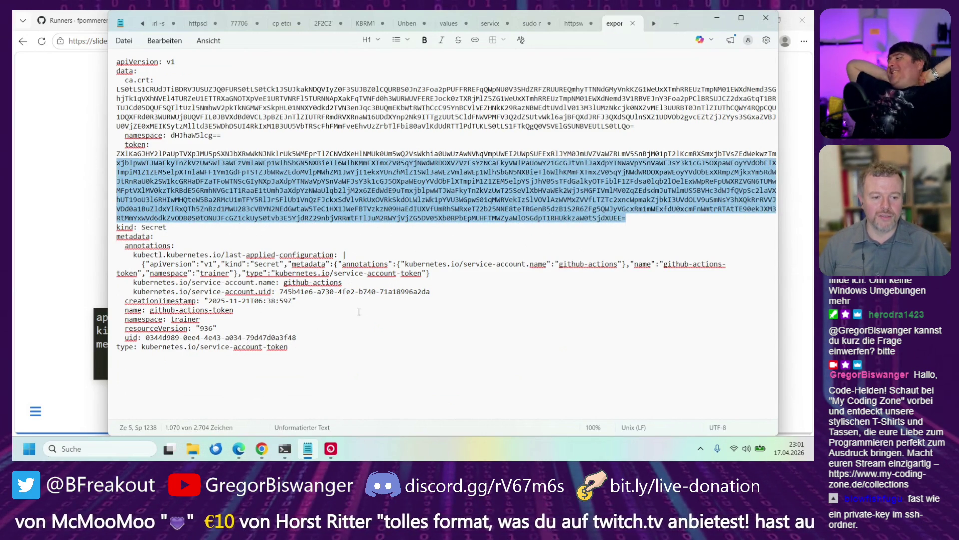
pyautogui.click(385, 329)
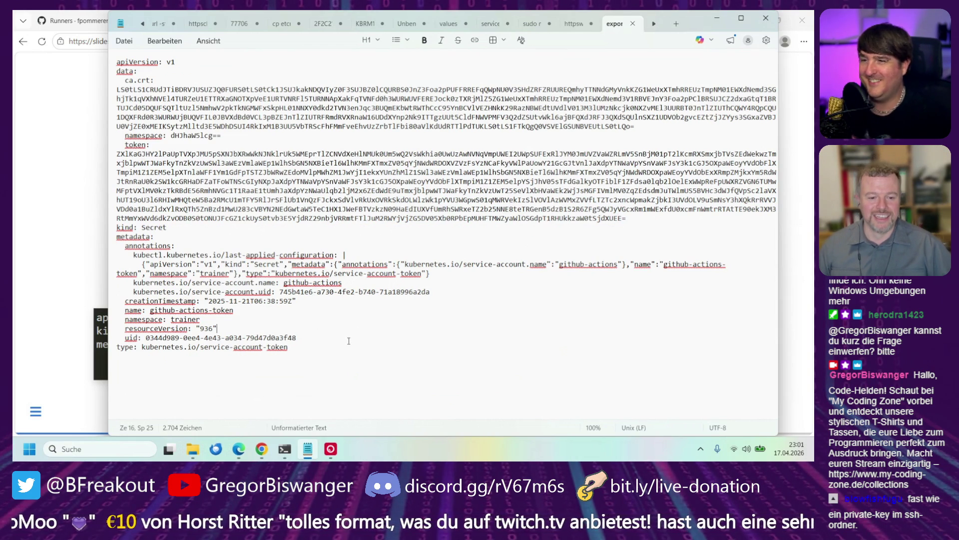
pyautogui.click(318, 352)
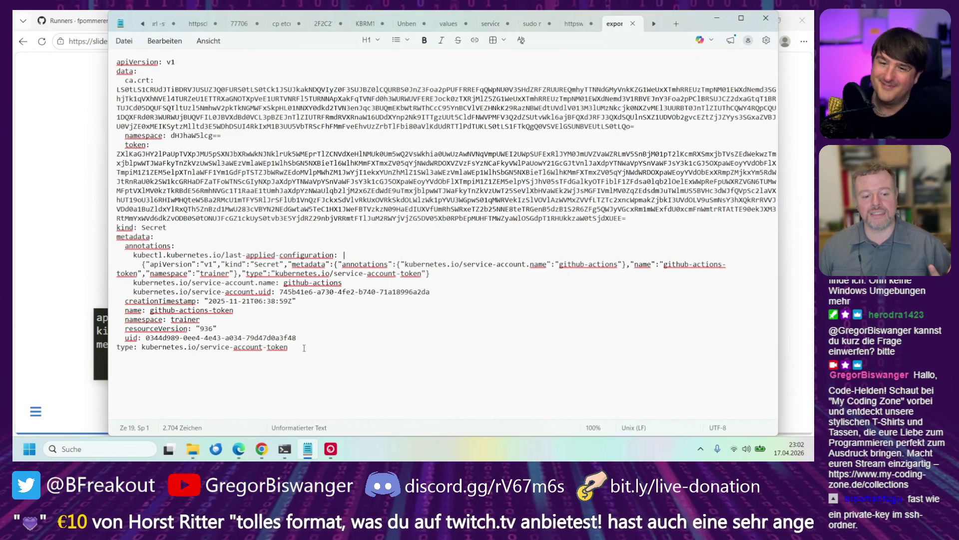
pyautogui.moveTo(288, 347); pyautogui.dragTo(117, 328)
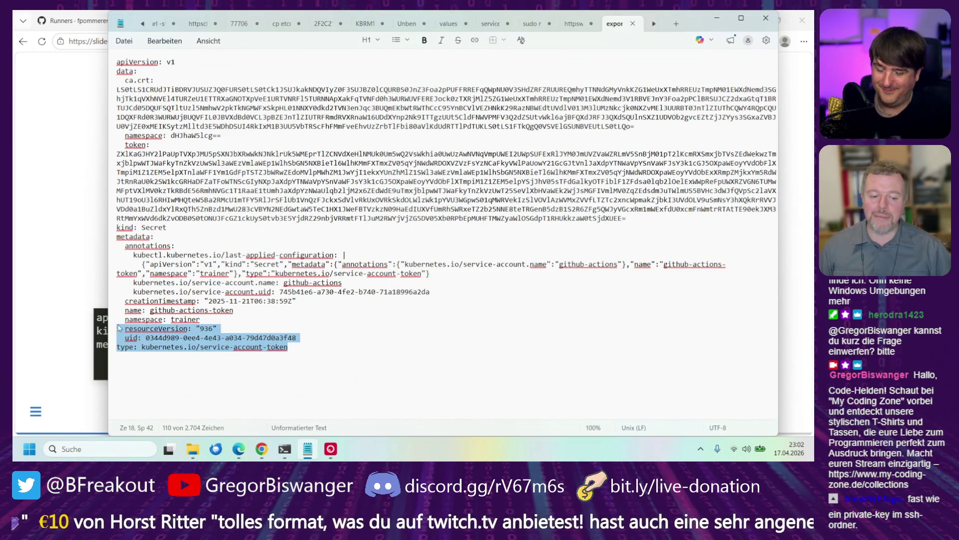
pyautogui.click(326, 330)
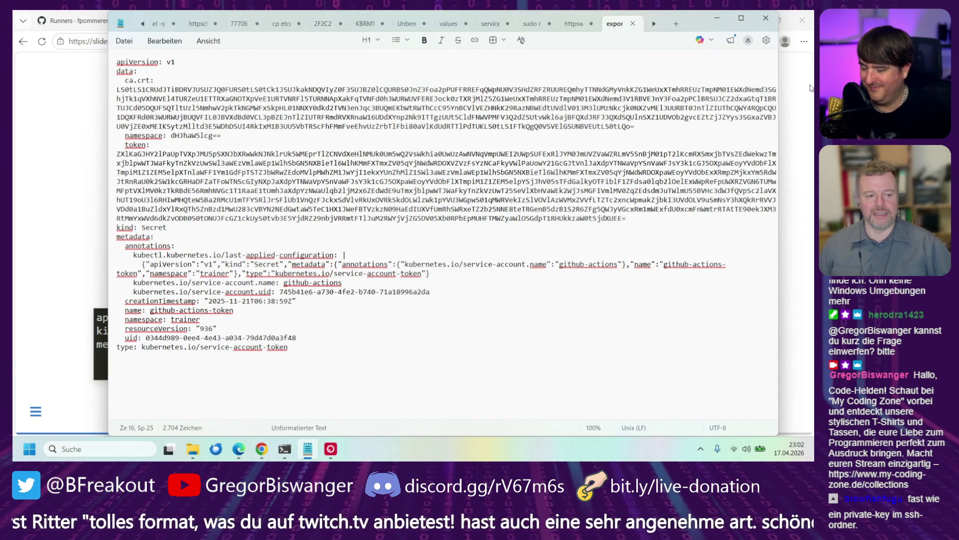
pyautogui.click(717, 18)
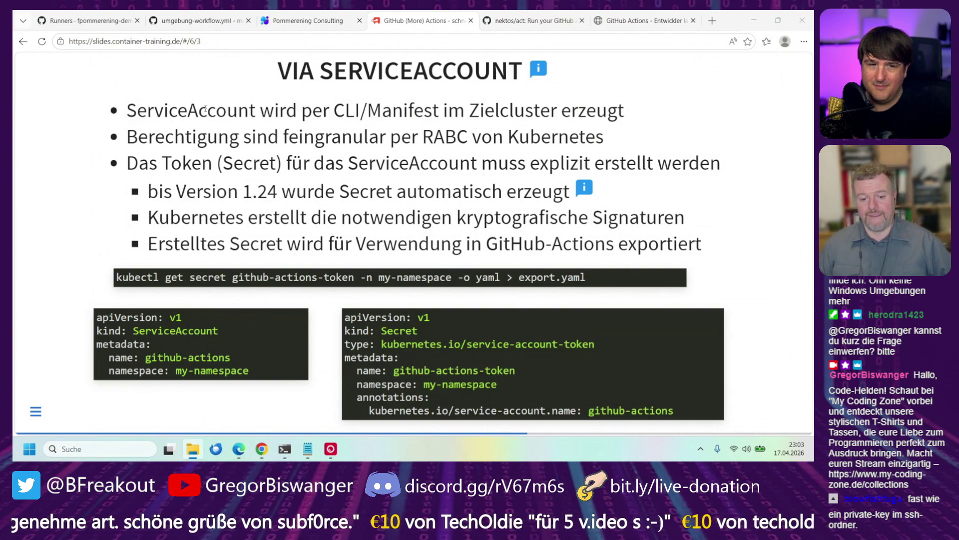
# Move from the Via ServiceAccount slide to the Exkurs RBAC Kubernetes slide
pyautogui.click(293, 121)
pyautogui.press('Down')
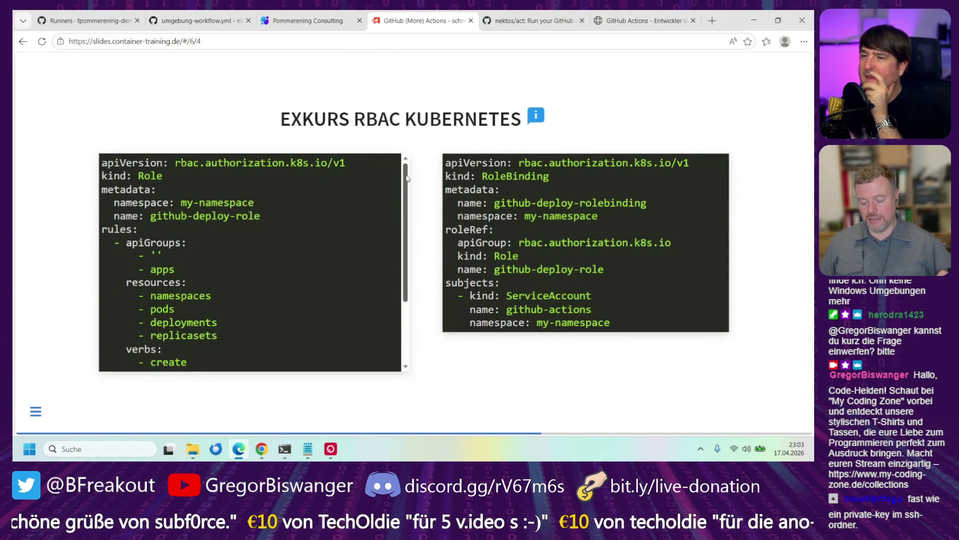
pyautogui.press('Up')
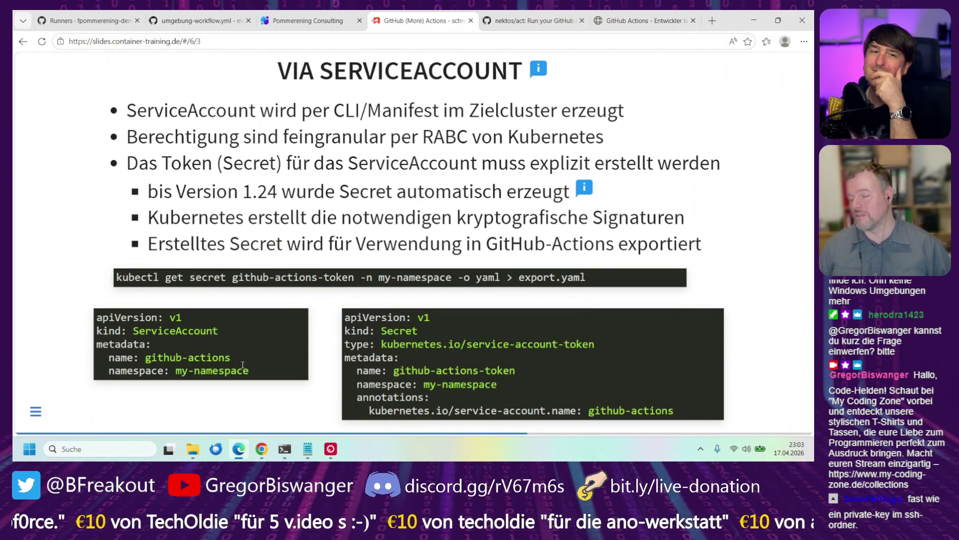
pyautogui.press('Down')
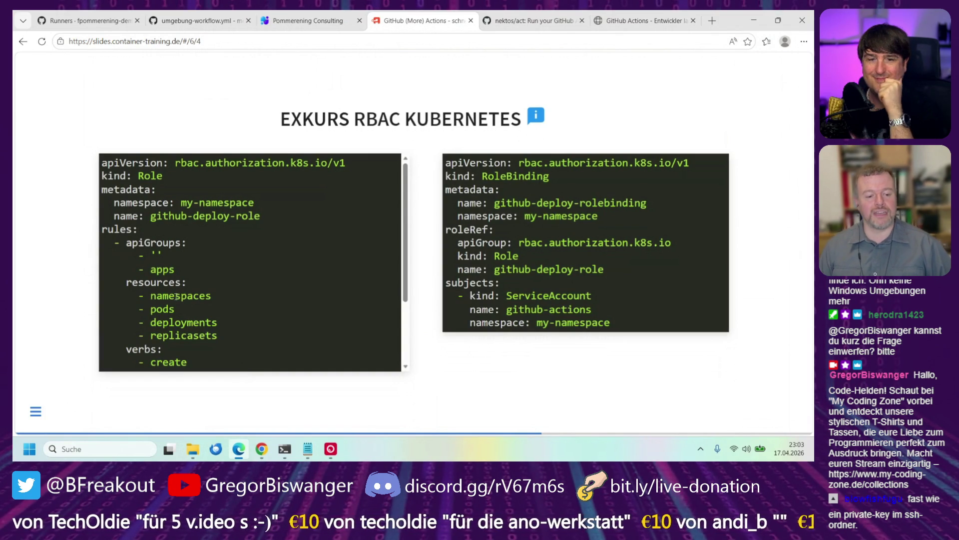
# Scroll the Role code box to reveal the create, delete, deletecollection, get and list verbs
pyautogui.scroll(-1, 161, 314)
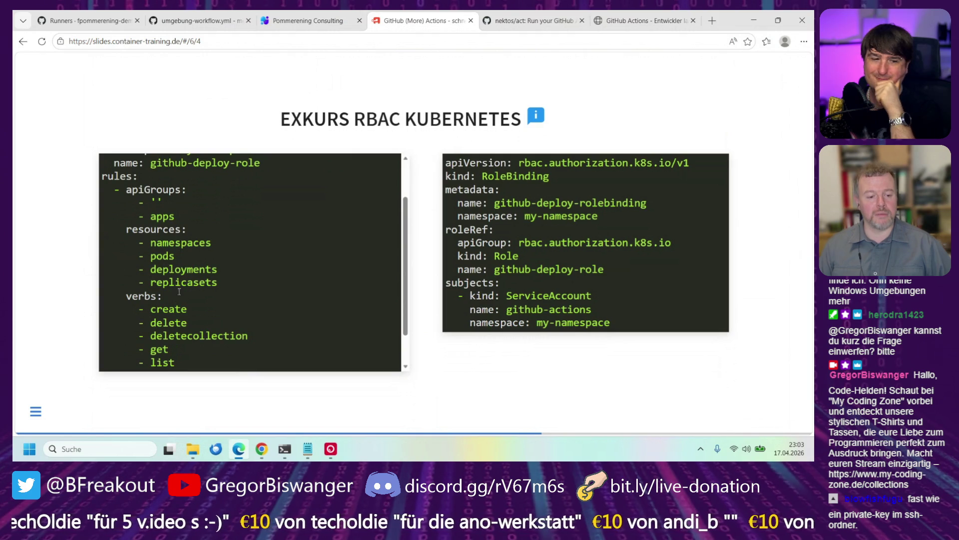
pyautogui.scroll(-1, 183, 305)
pyautogui.scroll(2, 186, 321)
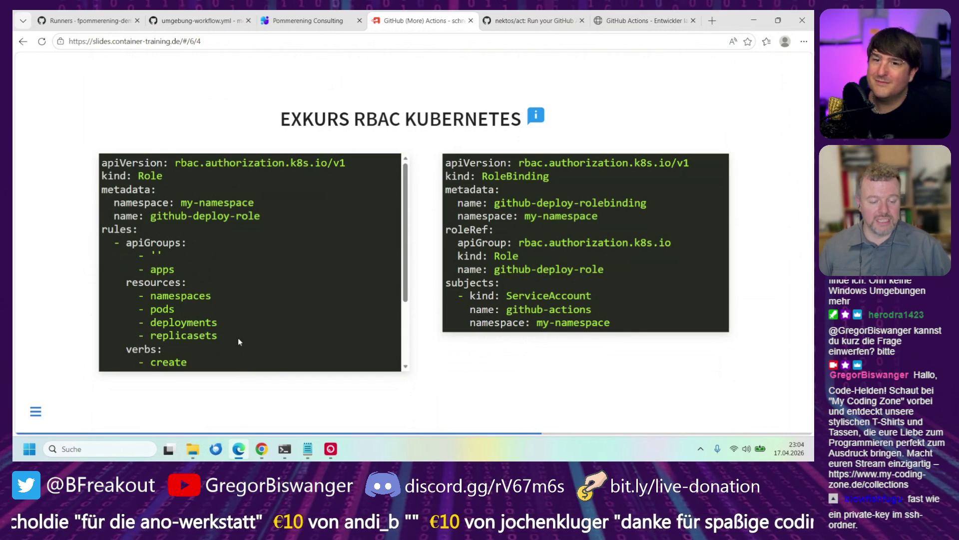
pyautogui.scroll(-2, 238, 337)
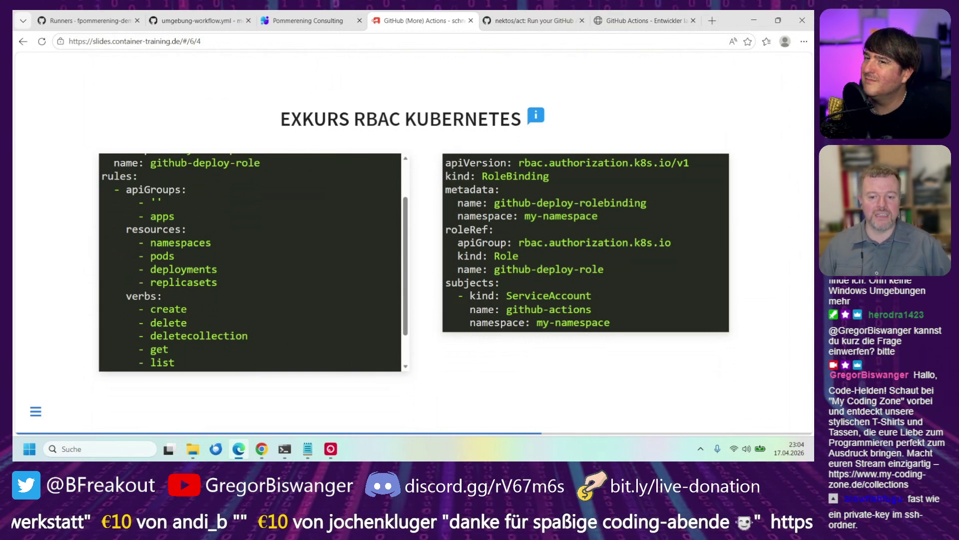
# Step the Verwendung workflow through its k8s-url and k8s-secret lines, then mark secrets.SERVICE_ACCOUNT
pyautogui.press('Down')
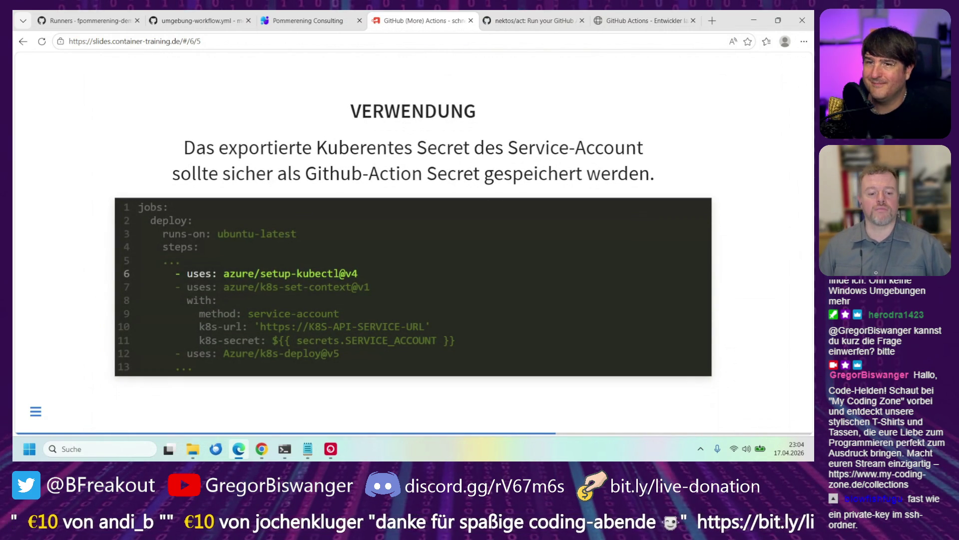
pyautogui.press('Down')
pyautogui.press('Down')
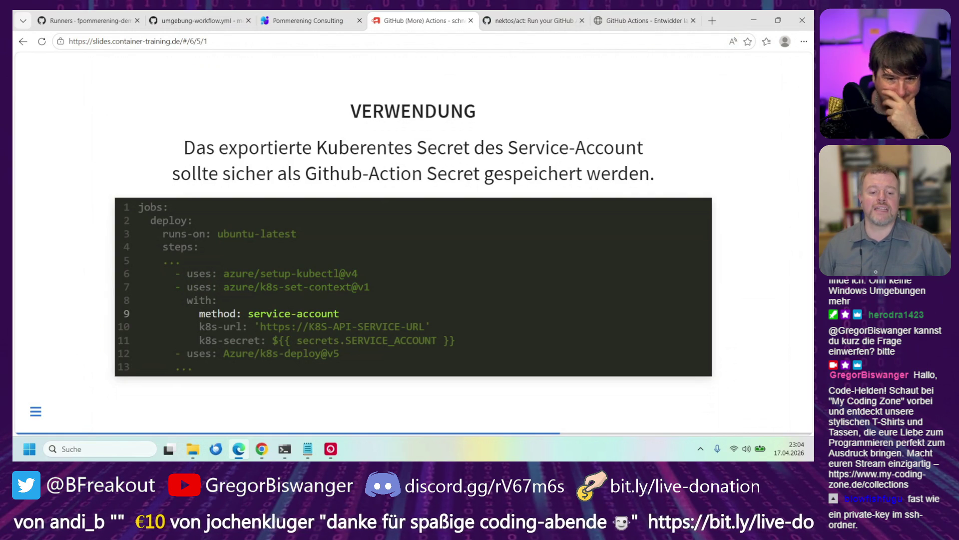
pyautogui.press('Down')
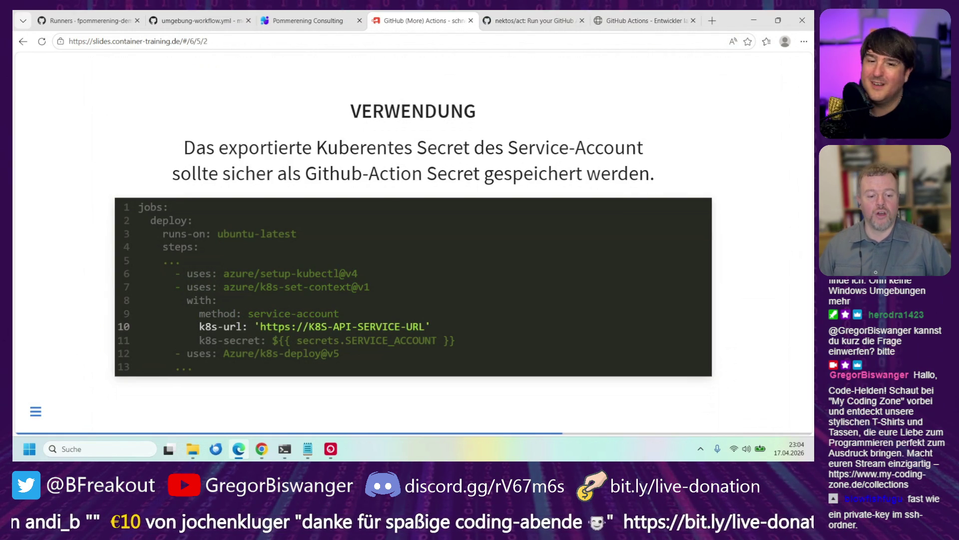
pyautogui.press('Down')
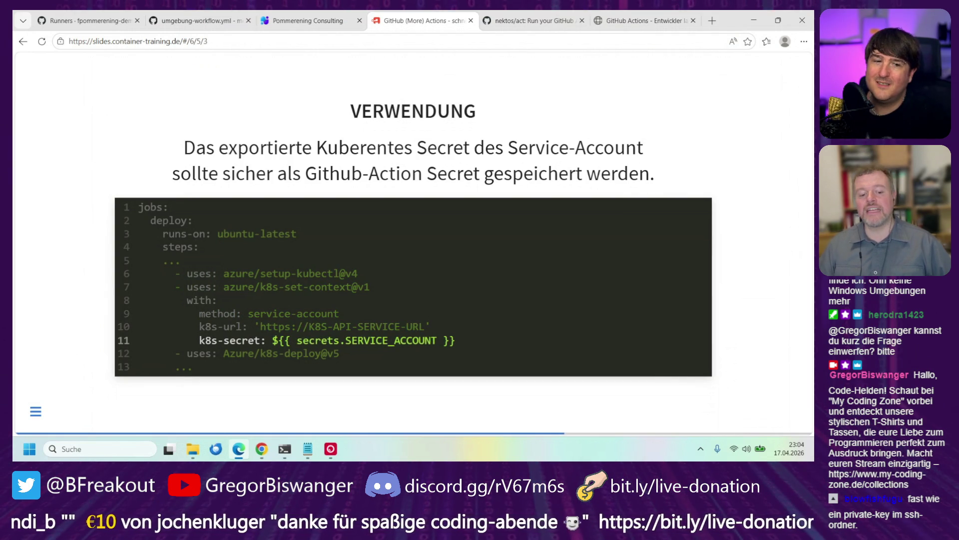
pyautogui.press('Down')
pyautogui.press('Down')
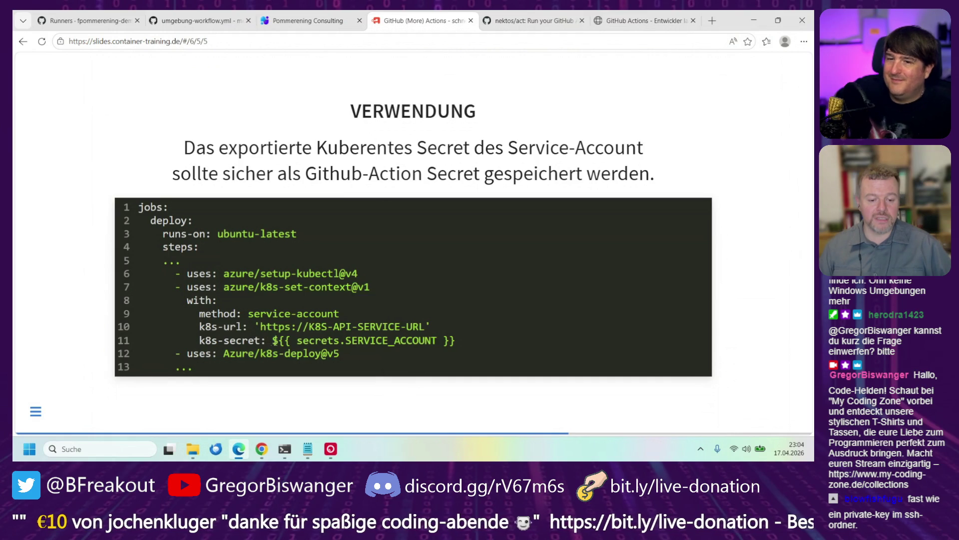
pyautogui.moveTo(272, 340); pyautogui.dragTo(460, 342)
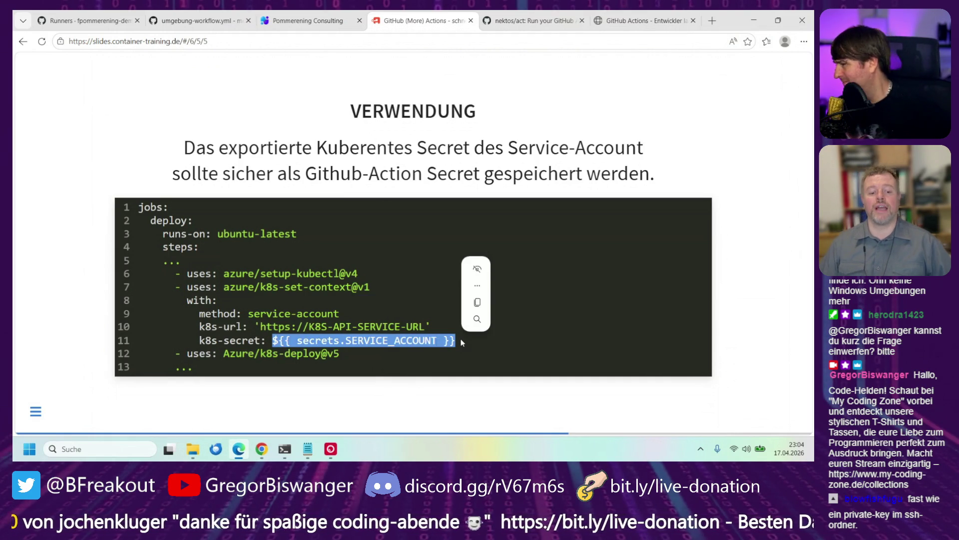
pyautogui.click(349, 319)
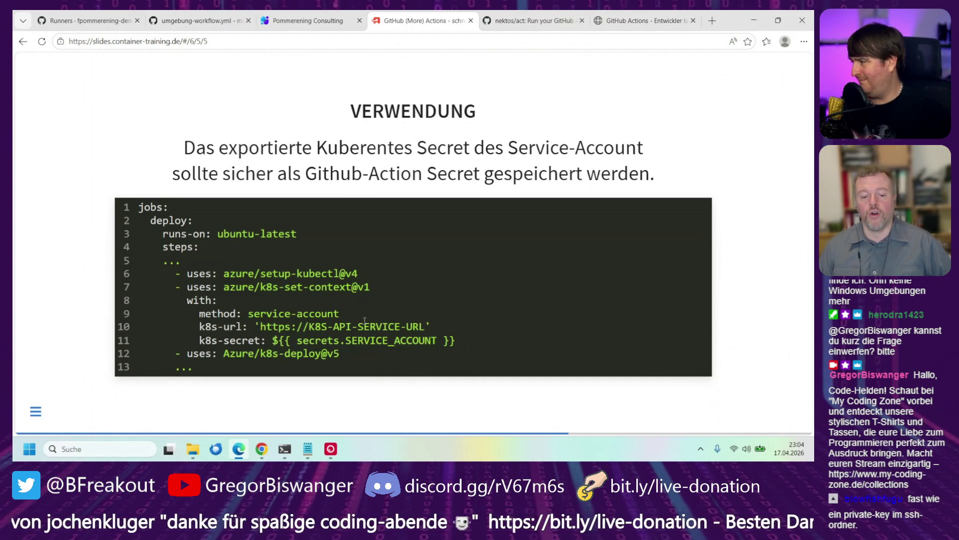
# Bring up Notepad, select the whole exported github-actions-token Secret, and minimize it again
pyautogui.click(314, 454)
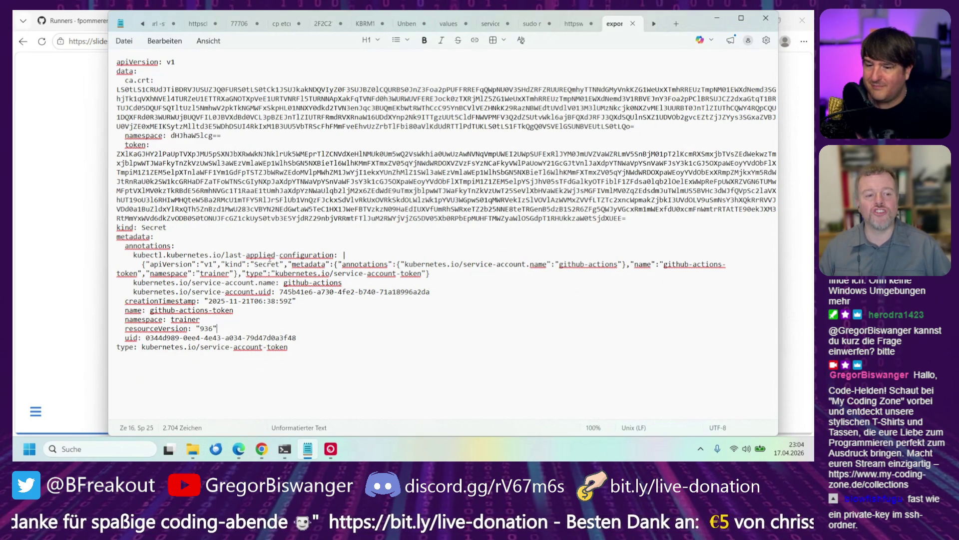
pyautogui.moveTo(277, 384)
pyautogui.mouseDown()
pyautogui.moveTo(100, 117)
pyautogui.moveTo(56, 76)
pyautogui.moveTo(72, 65)
pyautogui.mouseUp()
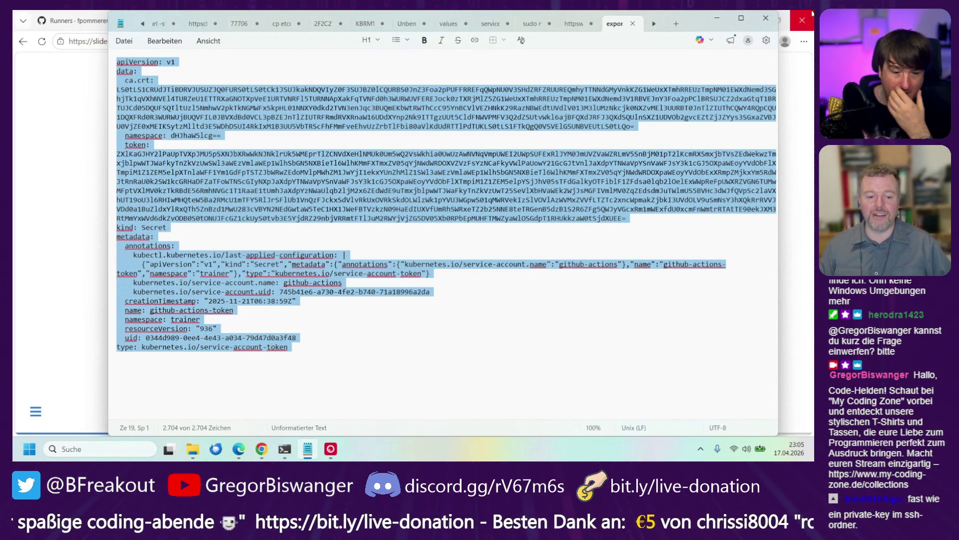
pyautogui.click(718, 21)
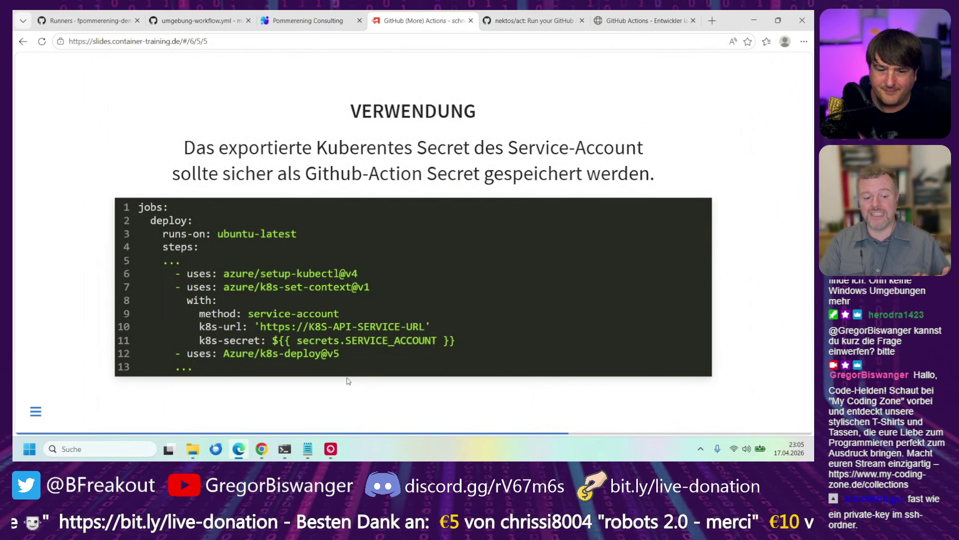
pyautogui.click(313, 456)
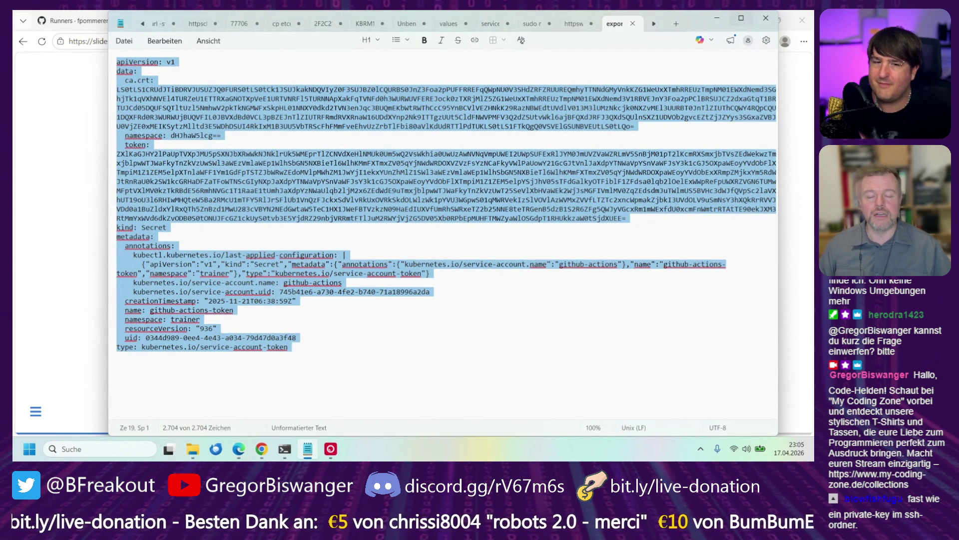
pyautogui.click(720, 20)
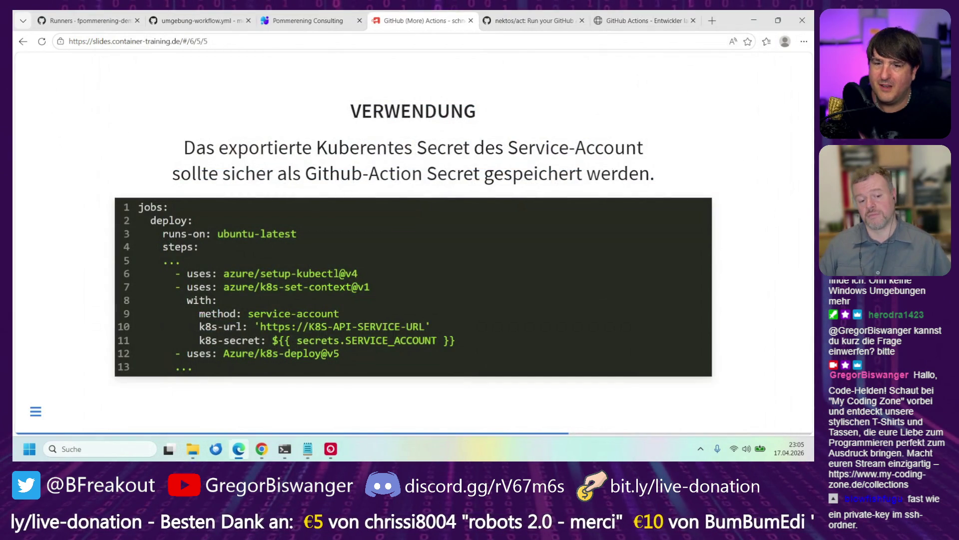
# Advance to the Via OIDC und GitHub Token slide on JWT claims and id-token permission
pyautogui.press('Down')
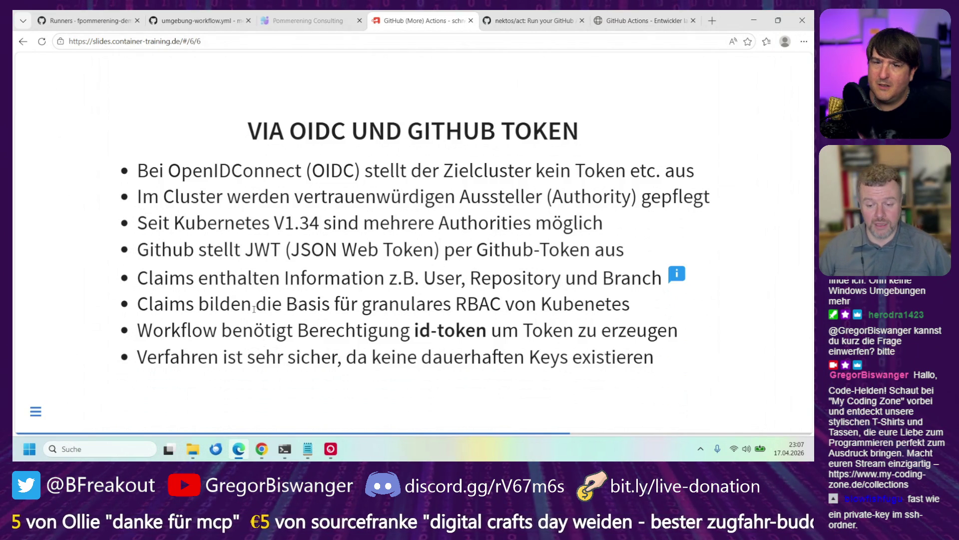
# In k9s, list roles in all namespaces and view github-deploy-role's rules on deployments and replicasets
pyautogui.click(284, 450)
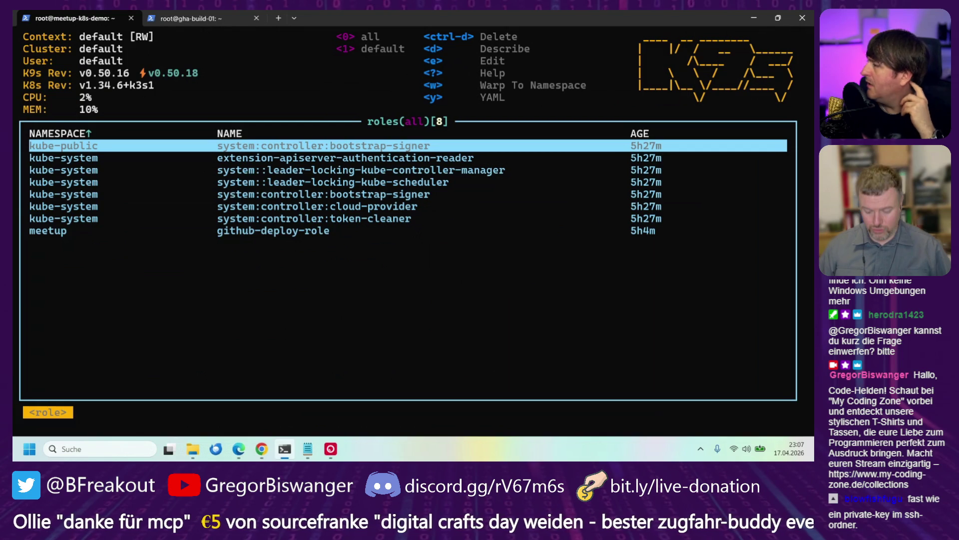
pyautogui.press('Down')
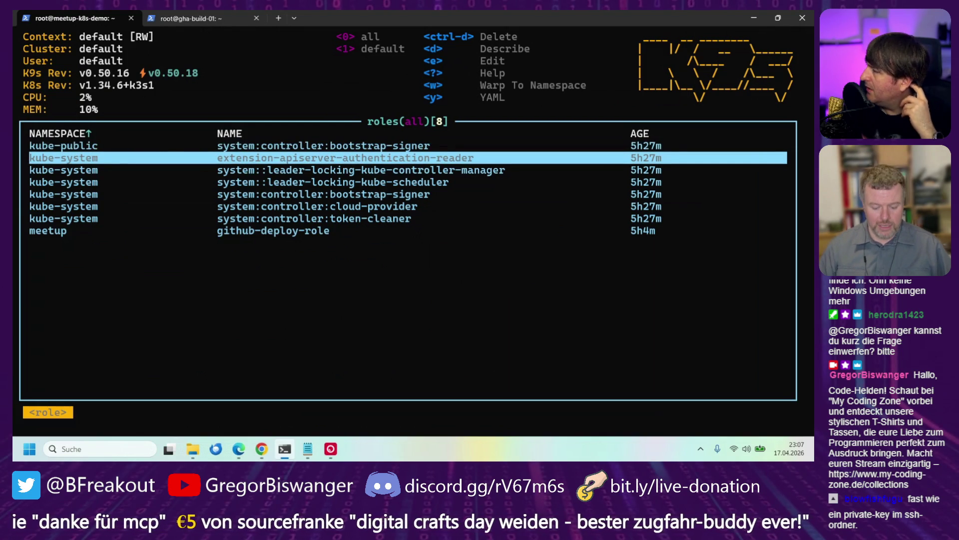
pyautogui.press('Up')
pyautogui.press(':')
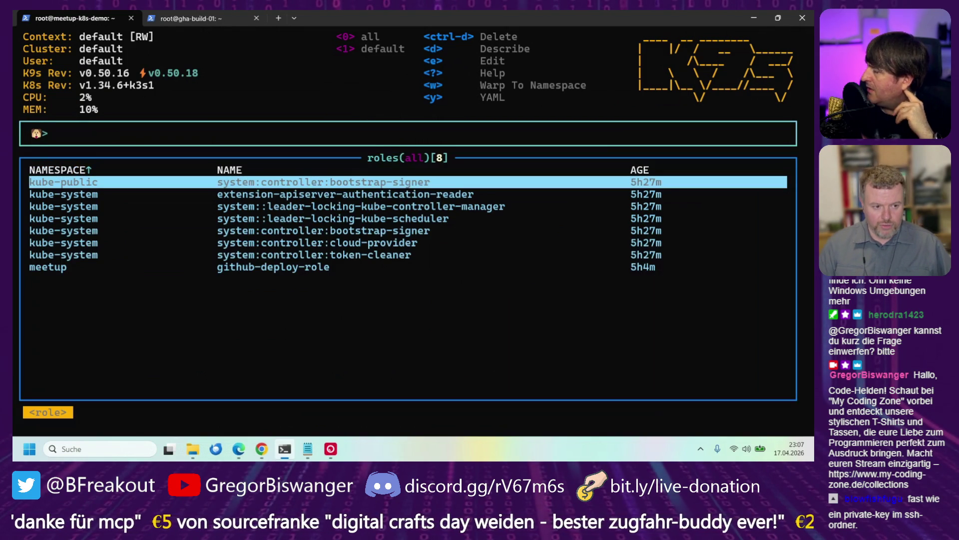
pyautogui.press('Up')
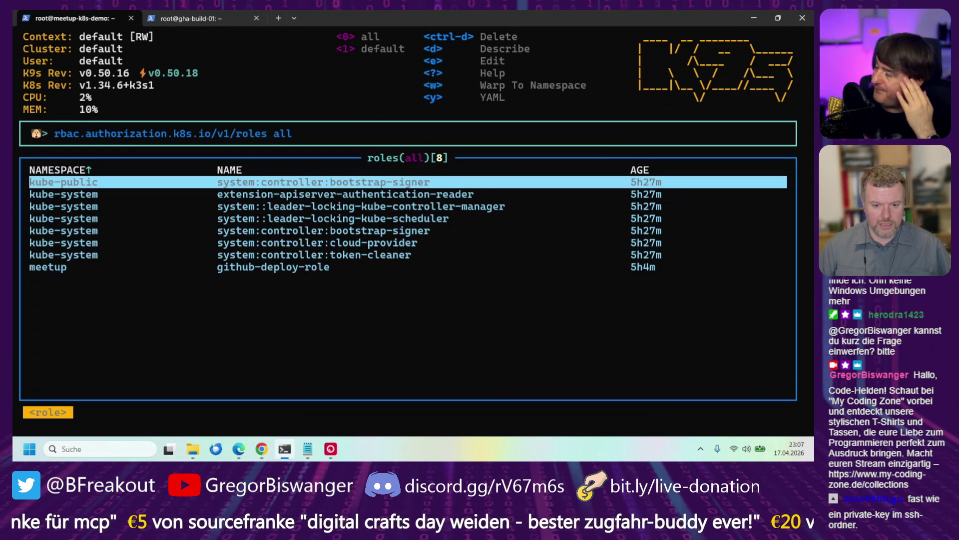
pyautogui.press('Return')
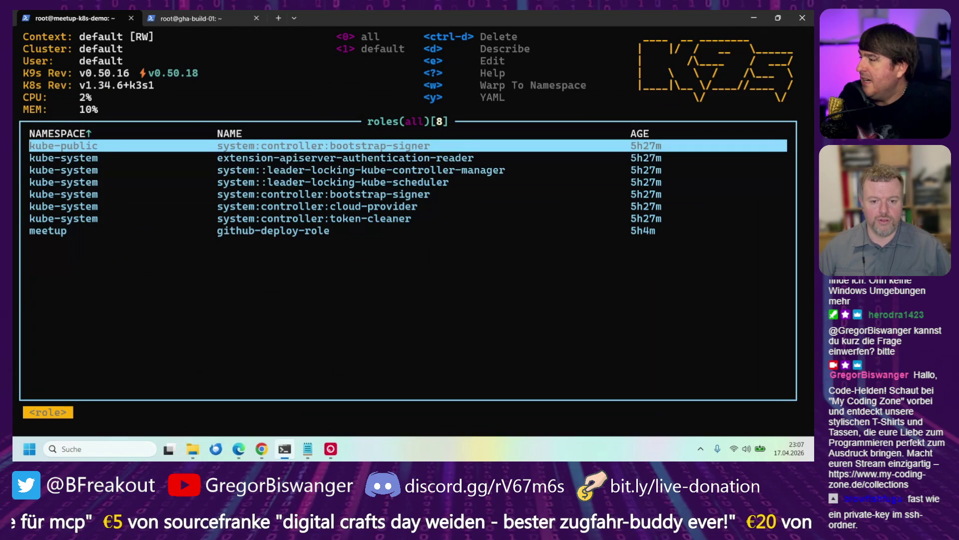
pyautogui.press('Down')
pyautogui.press('Down')
pyautogui.press('Down')
pyautogui.press('Down')
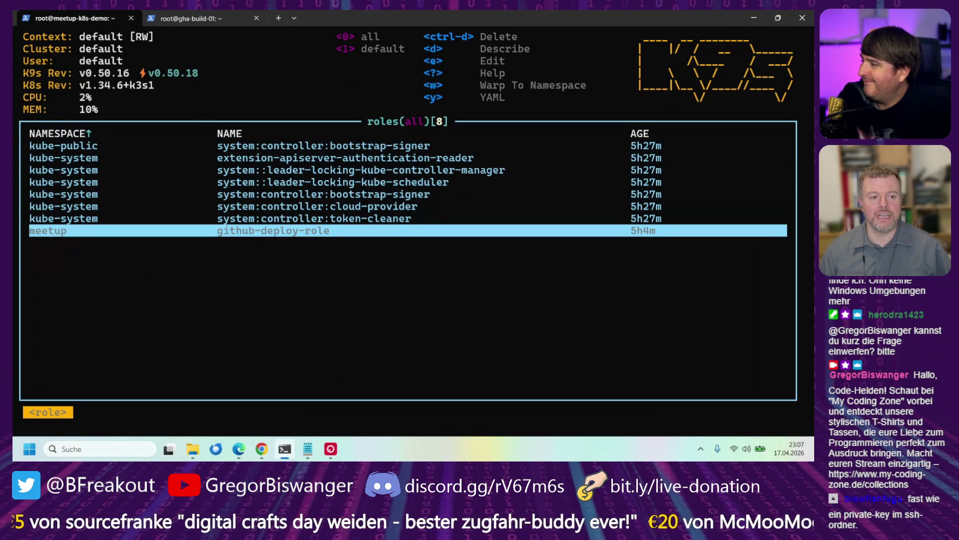
pyautogui.press('Return')
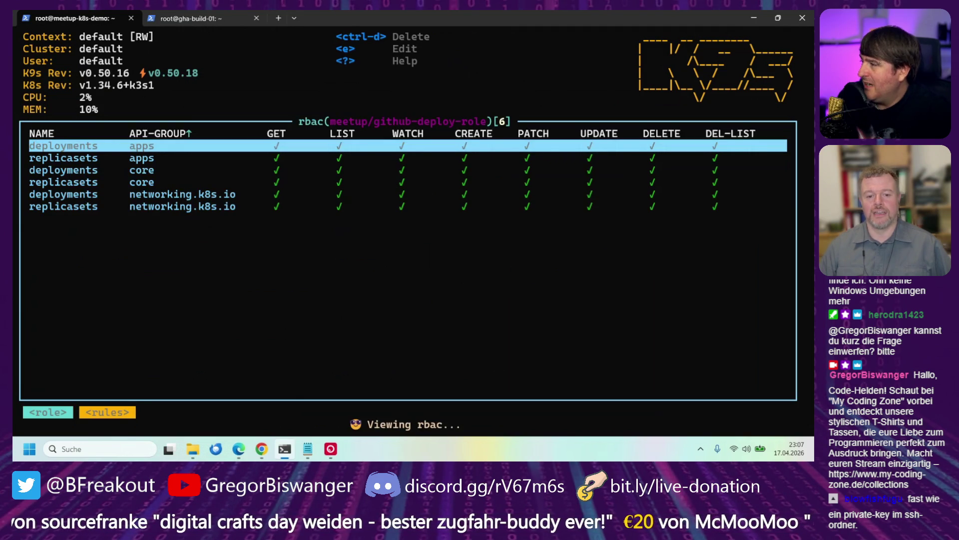
# Quit k9s, change into /home and list its rolebinding.yml and role.yaml files
pyautogui.hotkey('ctrl', 'c')
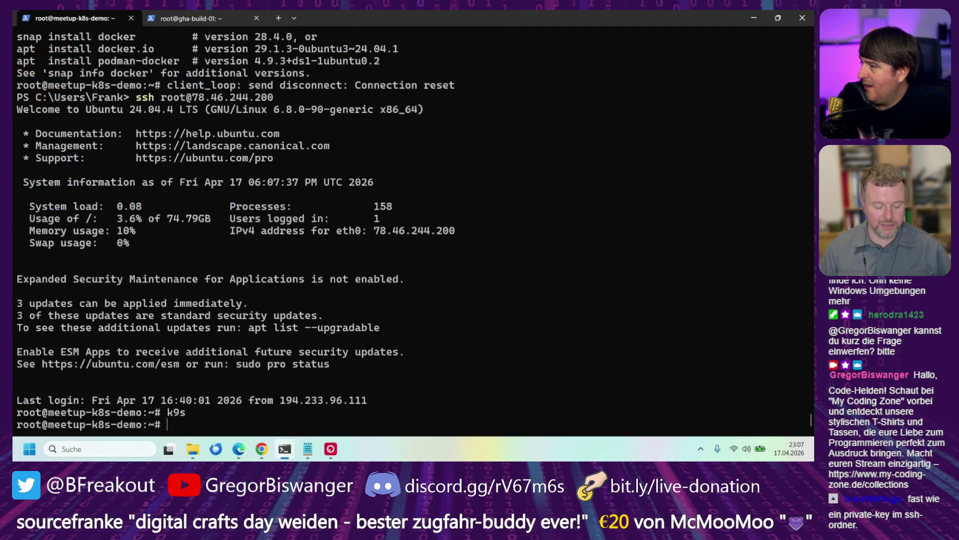
pyautogui.write('nano')
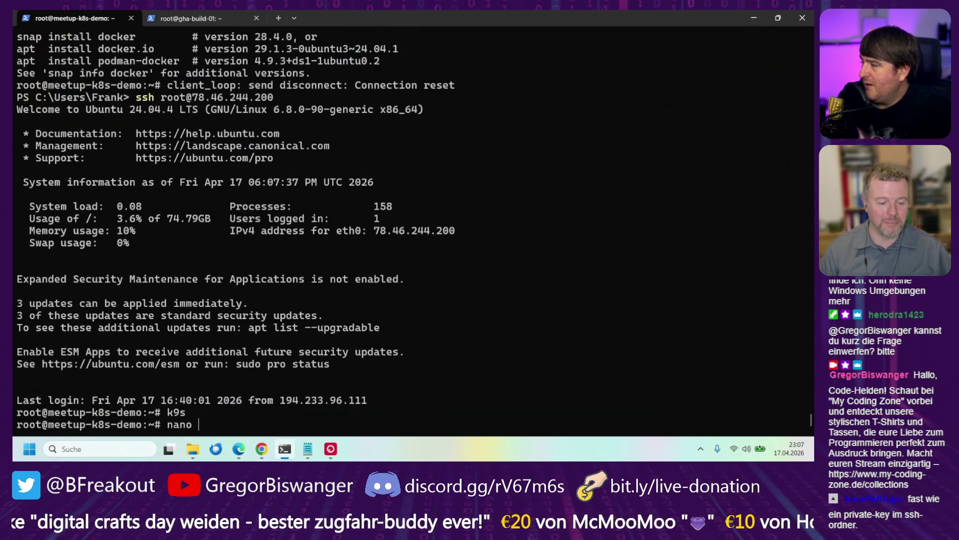
pyautogui.write('ro')
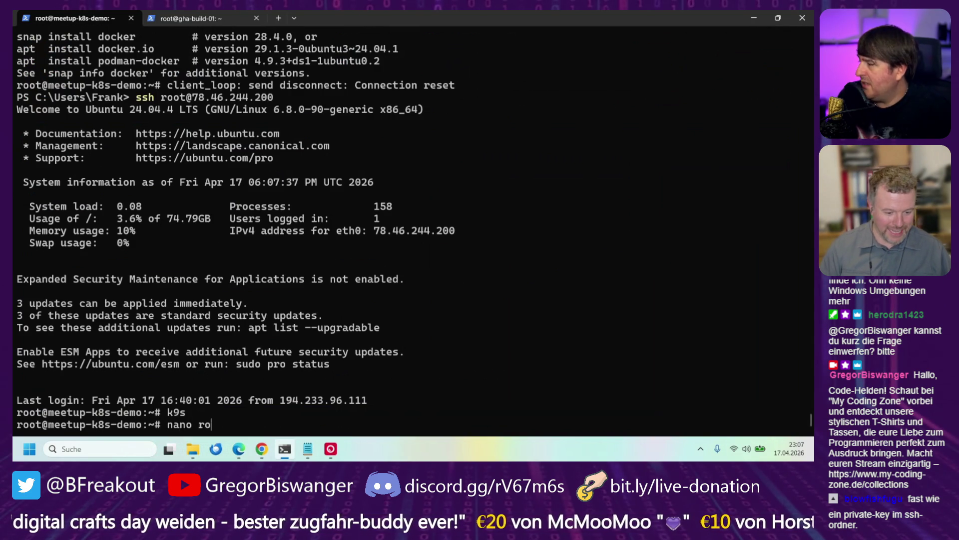
pyautogui.press('BackSpace')
pyautogui.press('BackSpace')
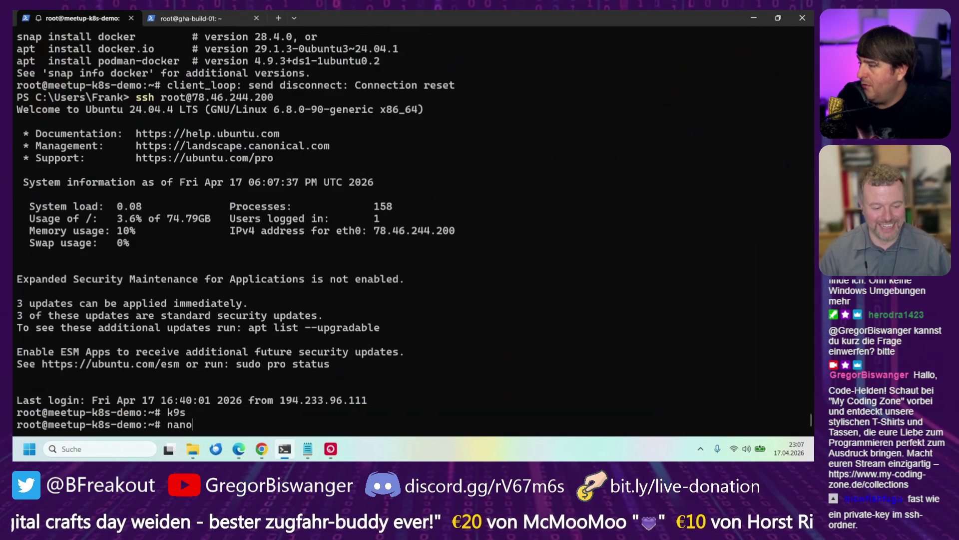
pyautogui.press('BackSpace')
pyautogui.press('BackSpace')
pyautogui.press('BackSpace')
pyautogui.write('cd /h')
pyautogui.press('Tab')
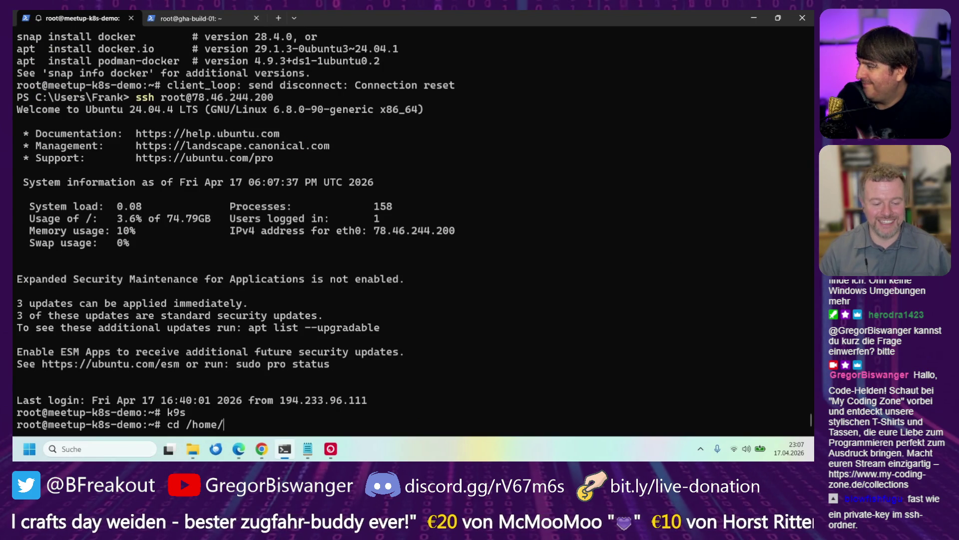
pyautogui.press('Return')
pyautogui.write('ls')
pyautogui.press('Return')
# Enter the command nano role.yaml to edit the Role manifest
pyautogui.write('n')
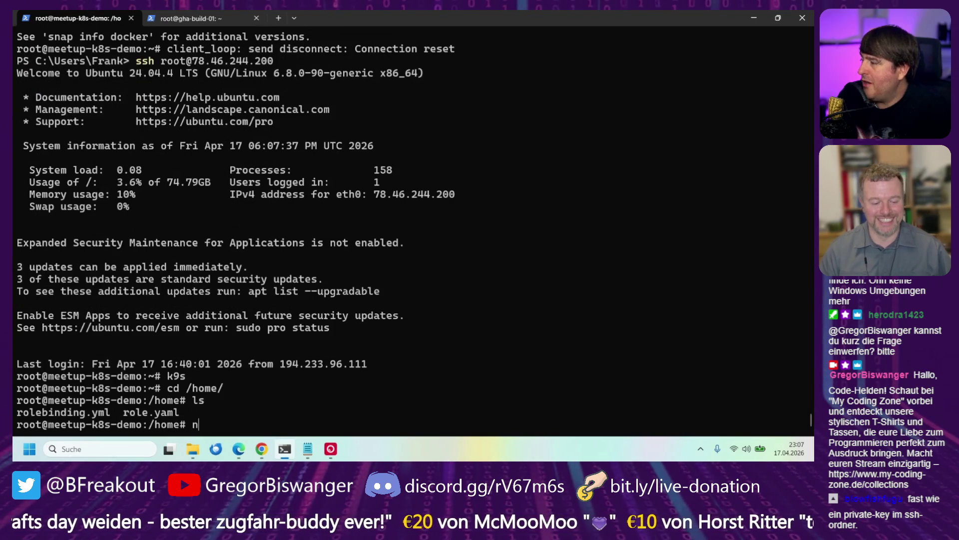
pyautogui.write('ano ro')
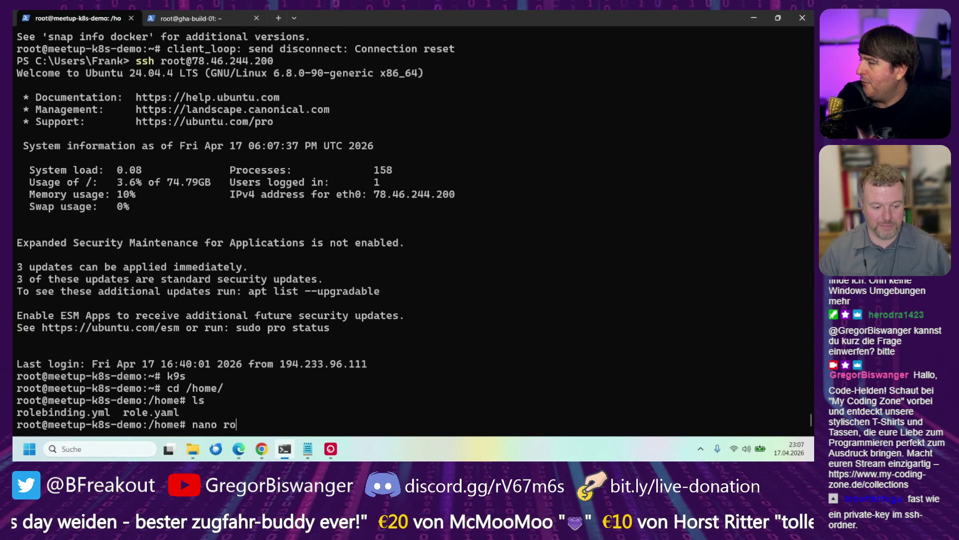
pyautogui.press('Tab')
pyautogui.write('.')
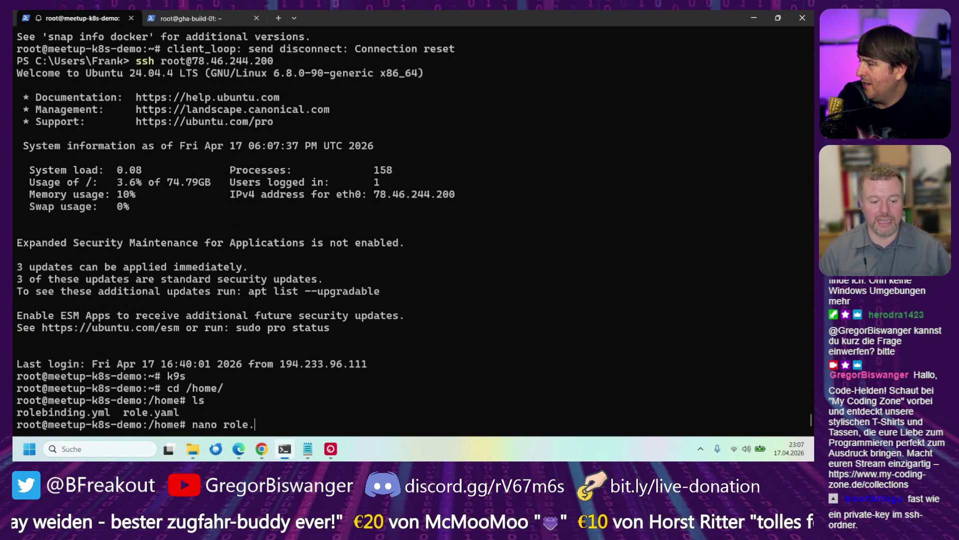
pyautogui.write('yaml')
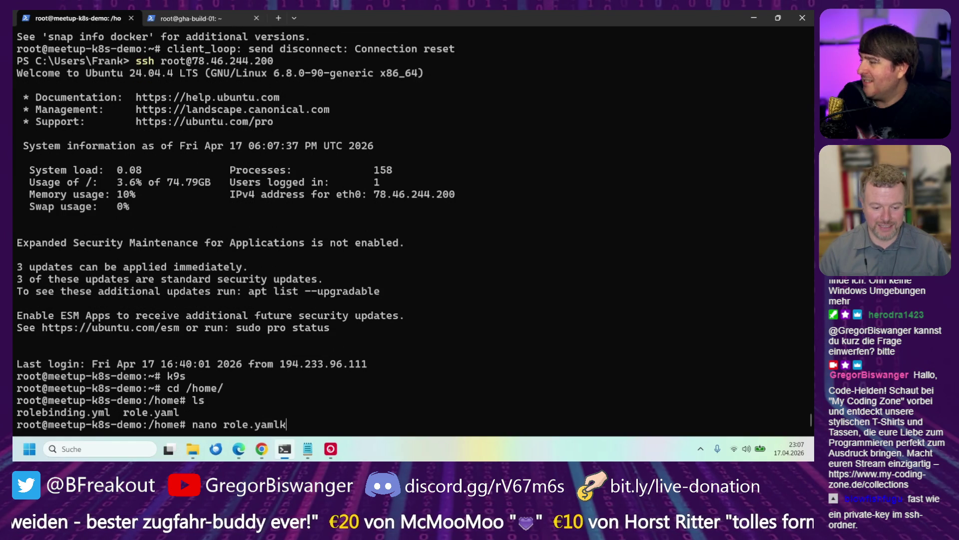
# Review role.yaml's github-deploy-role Role manifest in nano and close it unchanged
pyautogui.press('Return')
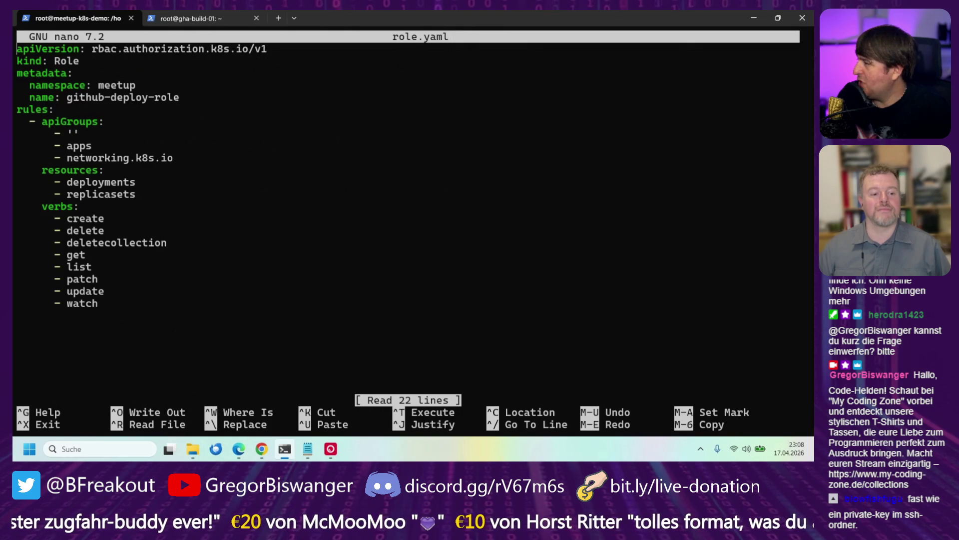
pyautogui.hotkey('ctrl', 'x')
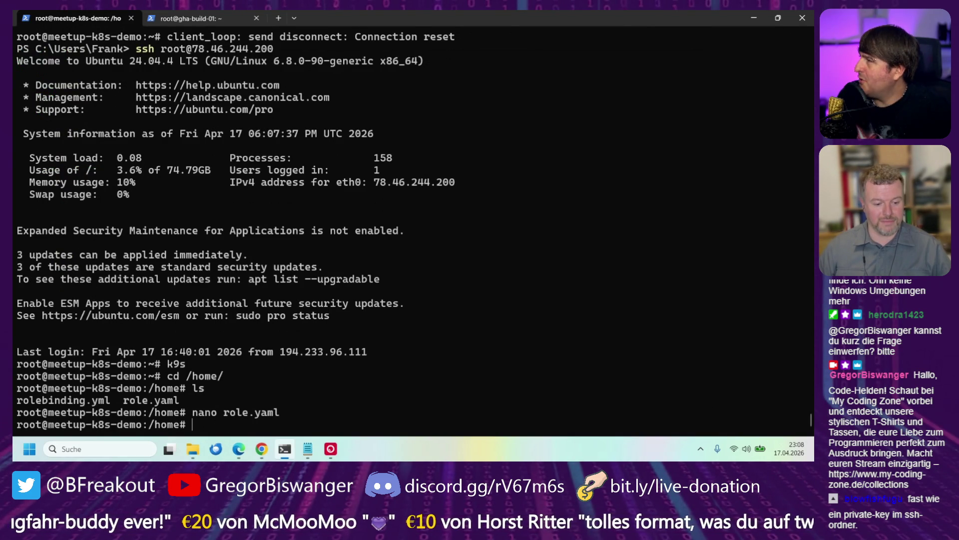
pyautogui.write('nano ')
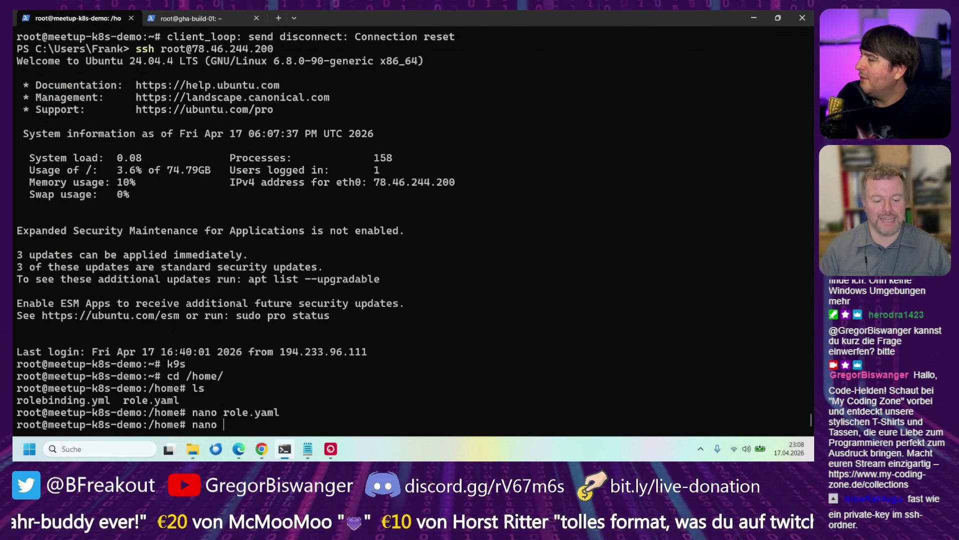
pyautogui.write('role')
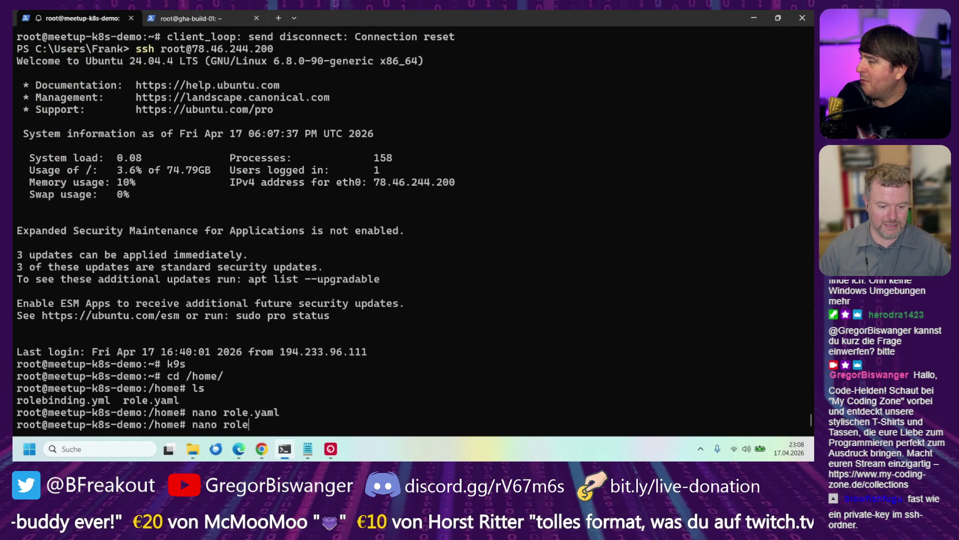
pyautogui.write('b')
# Open rolebinding.yml in nano and highlight the repository owner and name in the subject
pyautogui.press('Tab')
pyautogui.press('Return')
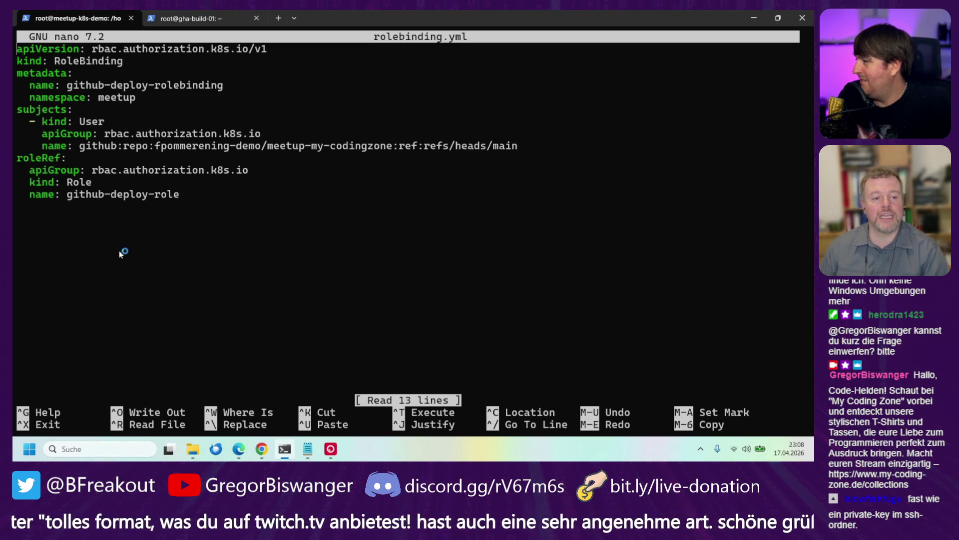
pyautogui.moveTo(159, 145)
pyautogui.mouseDown()
pyautogui.moveTo(288, 150)
pyautogui.moveTo(261, 150)
pyautogui.mouseUp()
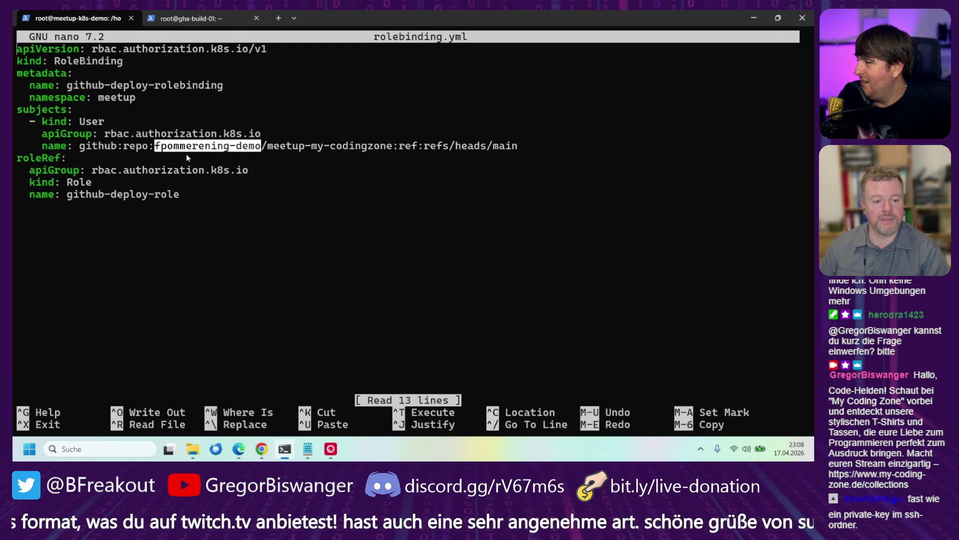
pyautogui.rightClick(185, 154)
pyautogui.moveTo(157, 147); pyautogui.dragTo(341, 149)
pyautogui.rightClick(276, 156)
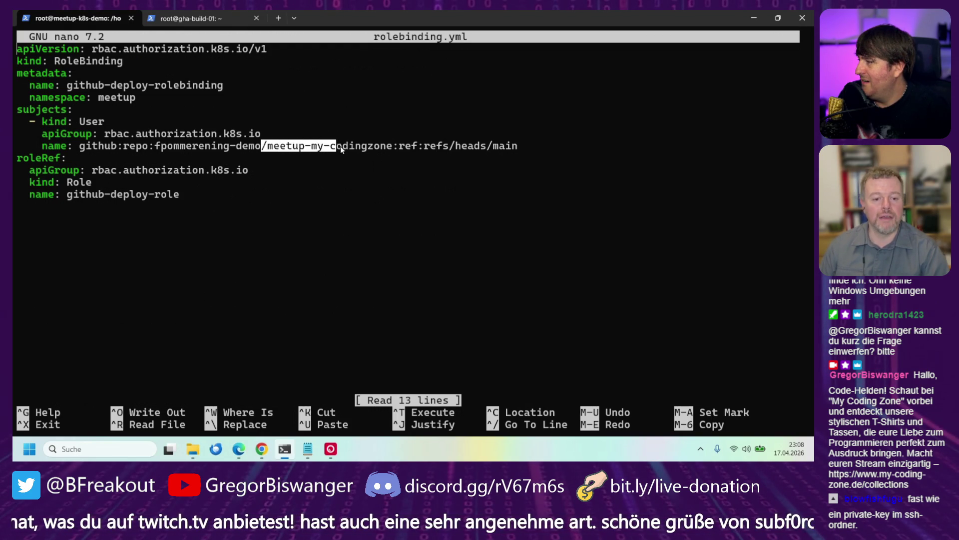
pyautogui.rightClick(401, 156)
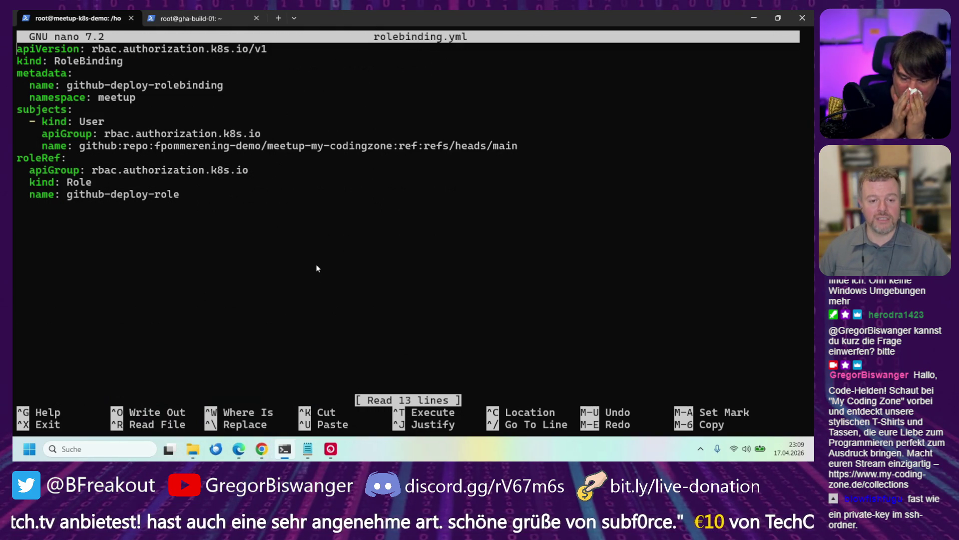
# Copy the full GitHub repo subject name, then highlight its repository and heads/main parts
pyautogui.moveTo(258, 453)
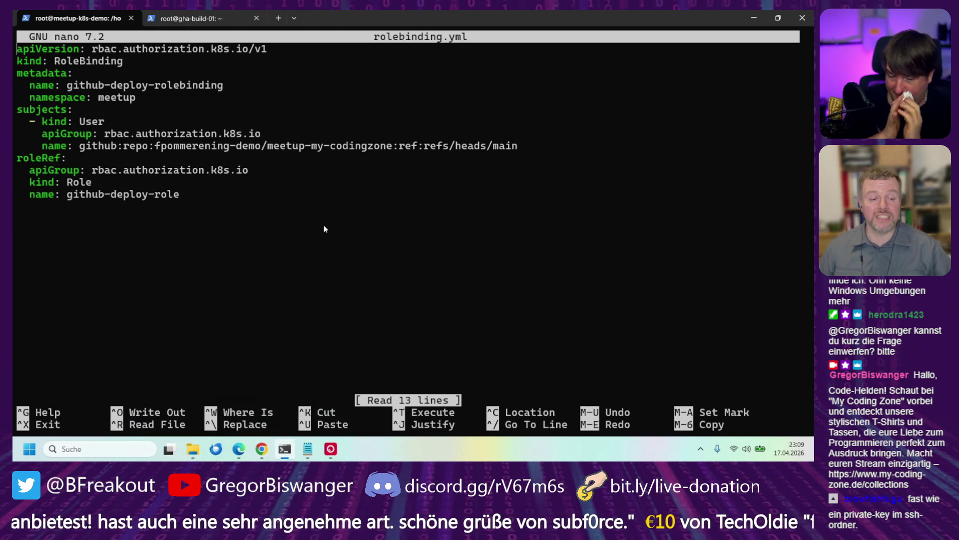
pyautogui.moveTo(78, 147)
pyautogui.mouseDown()
pyautogui.moveTo(317, 137)
pyautogui.moveTo(519, 148)
pyautogui.mouseUp()
pyautogui.hotkey('ctrl', 'c')
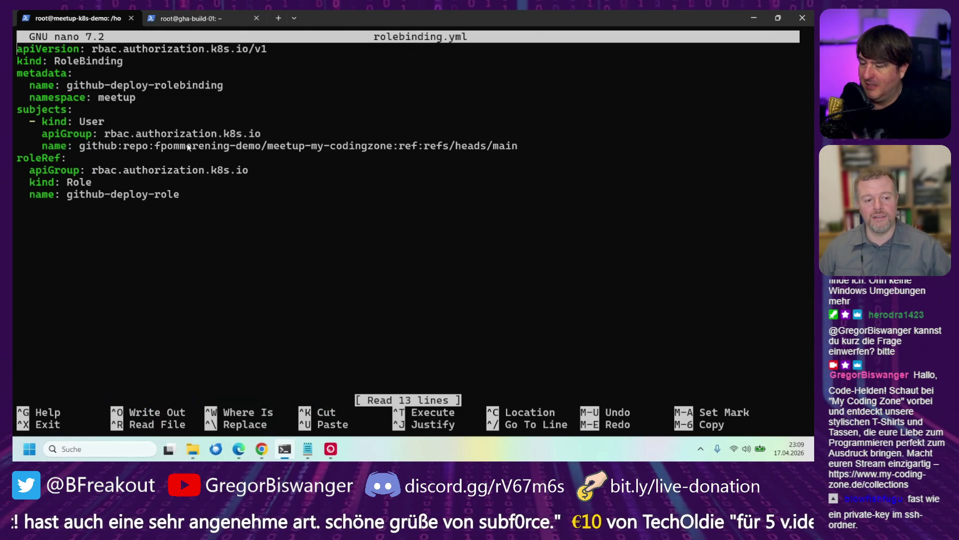
pyautogui.moveTo(188, 146); pyautogui.dragTo(215, 147)
pyautogui.moveTo(286, 147); pyautogui.dragTo(363, 147)
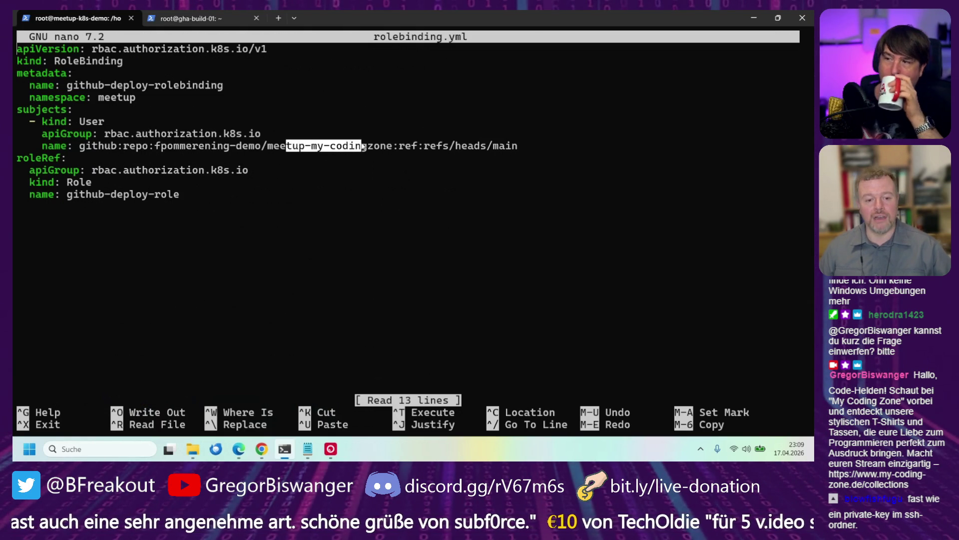
pyautogui.click(420, 170)
pyautogui.moveTo(455, 146); pyautogui.dragTo(519, 147)
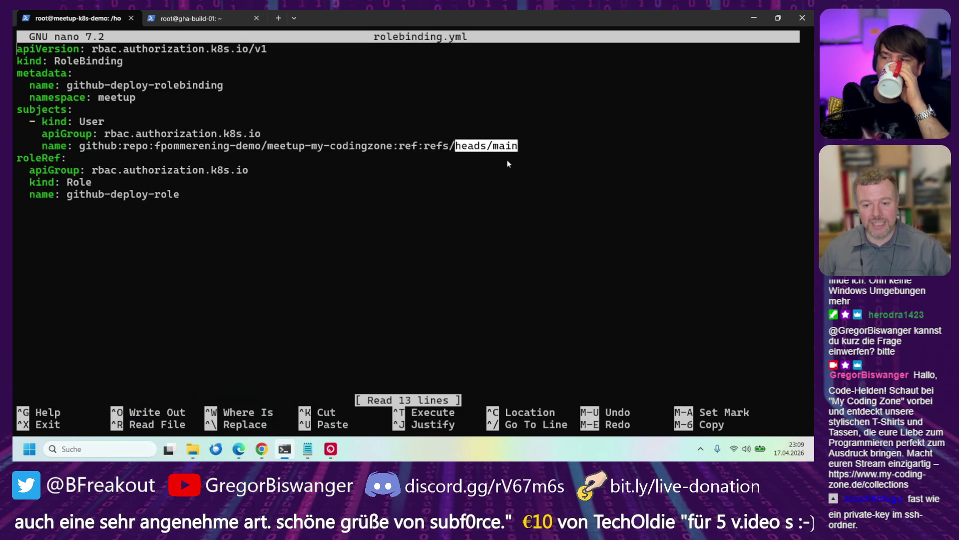
pyautogui.click(508, 165)
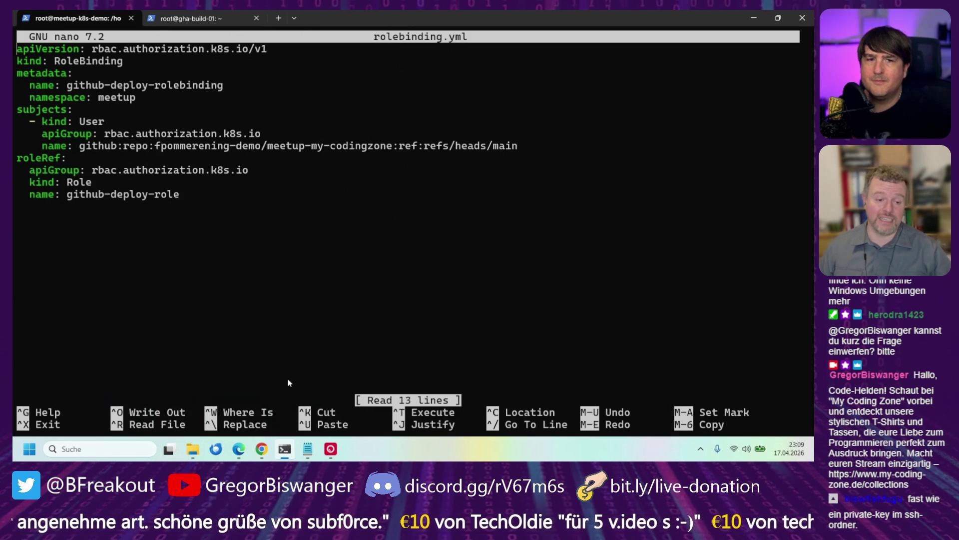
pyautogui.moveTo(261, 450)
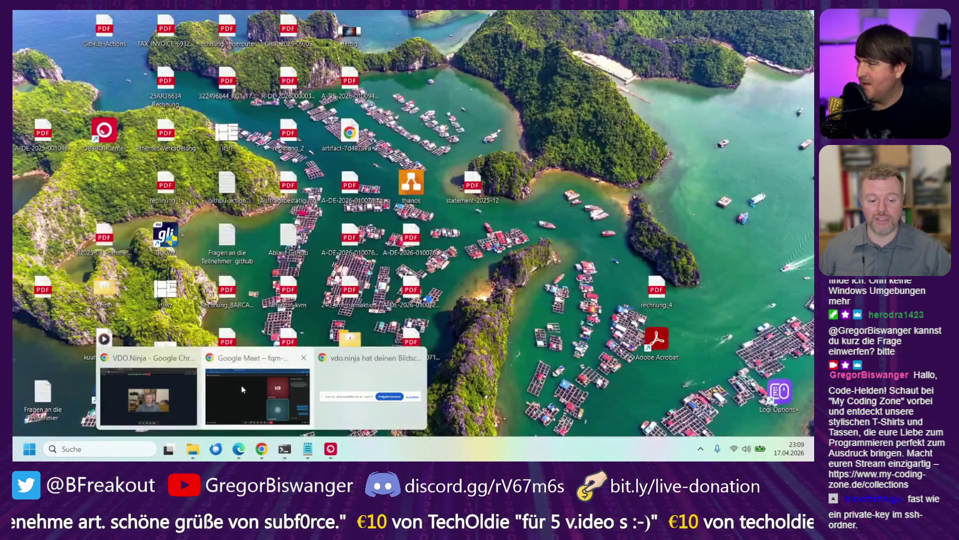
pyautogui.click(280, 399)
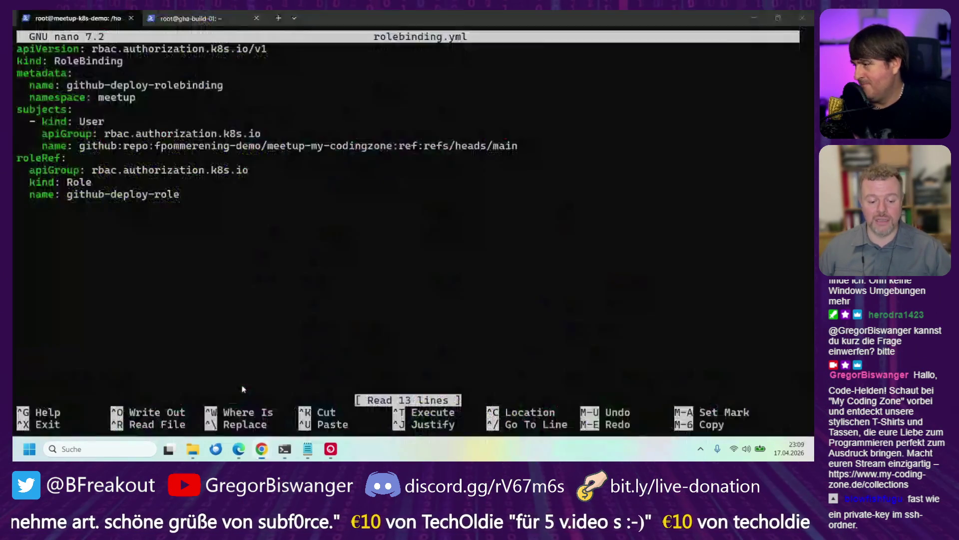
# Return to the Edge deck and advance to the OIDC Kubernetes 1.34 configuration slide
pyautogui.click(239, 448)
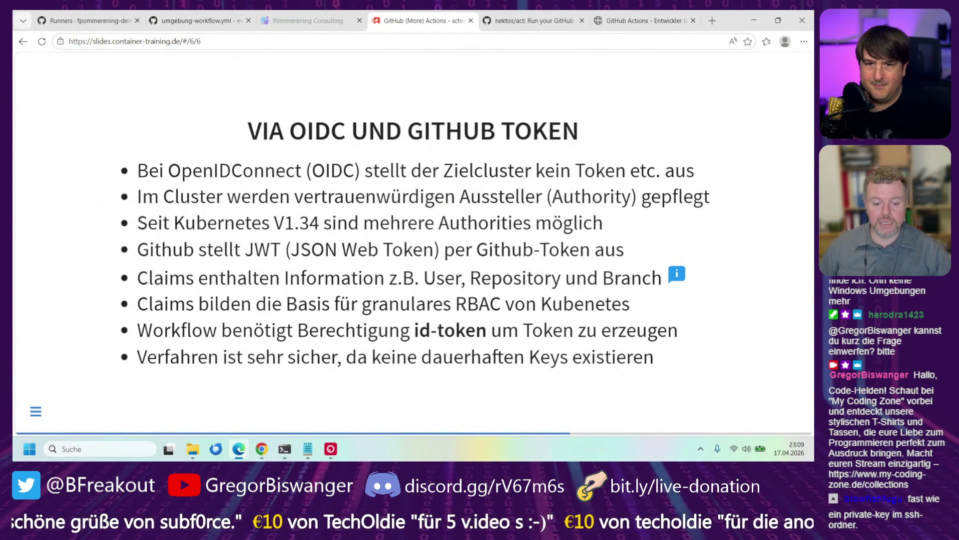
pyautogui.press('Down')
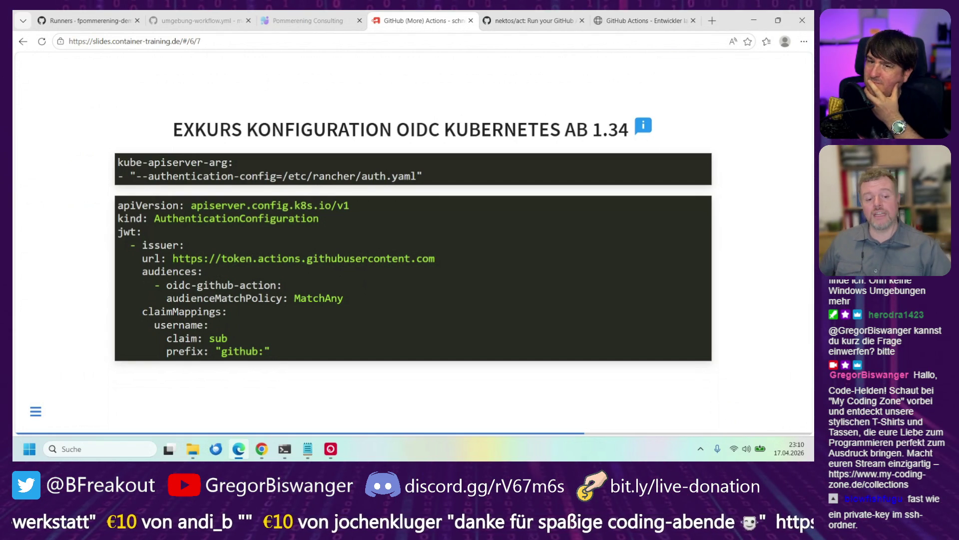
# Advance to the VERWENDUNG slide on insecure-skip-tls-verify=true
pyautogui.press('Down')
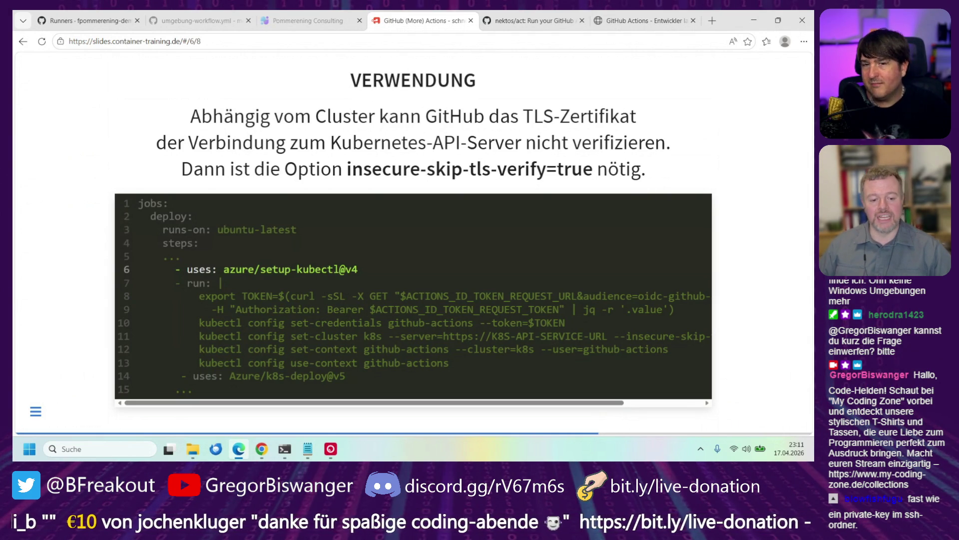
# Highlight code lines 8–9, the curl request fetching the OIDC token
pyautogui.press('Right')
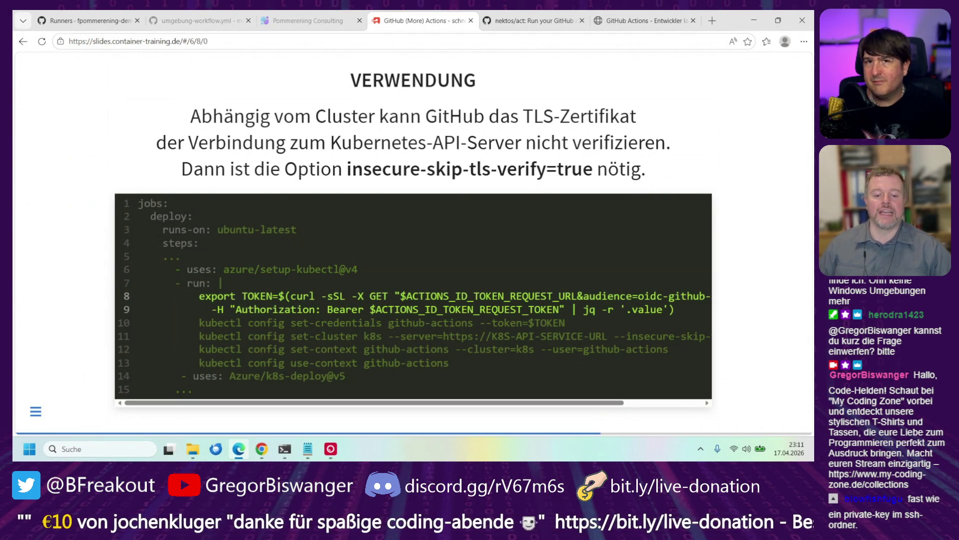